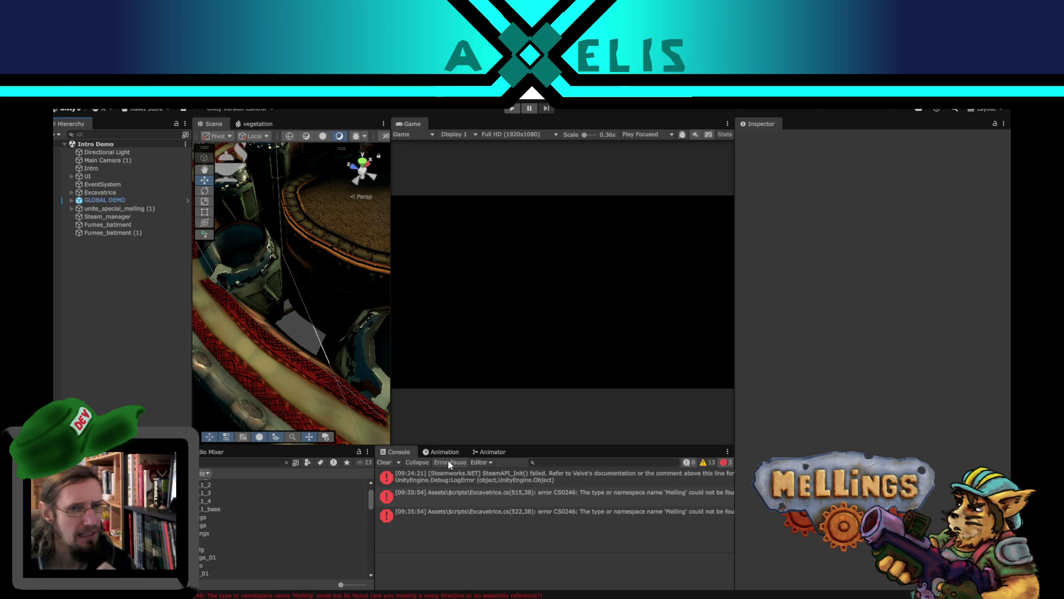
# - Clear the console, leaving only the two CS0246 errors about the missing 'Melling' type
pyautogui.click(381, 460)
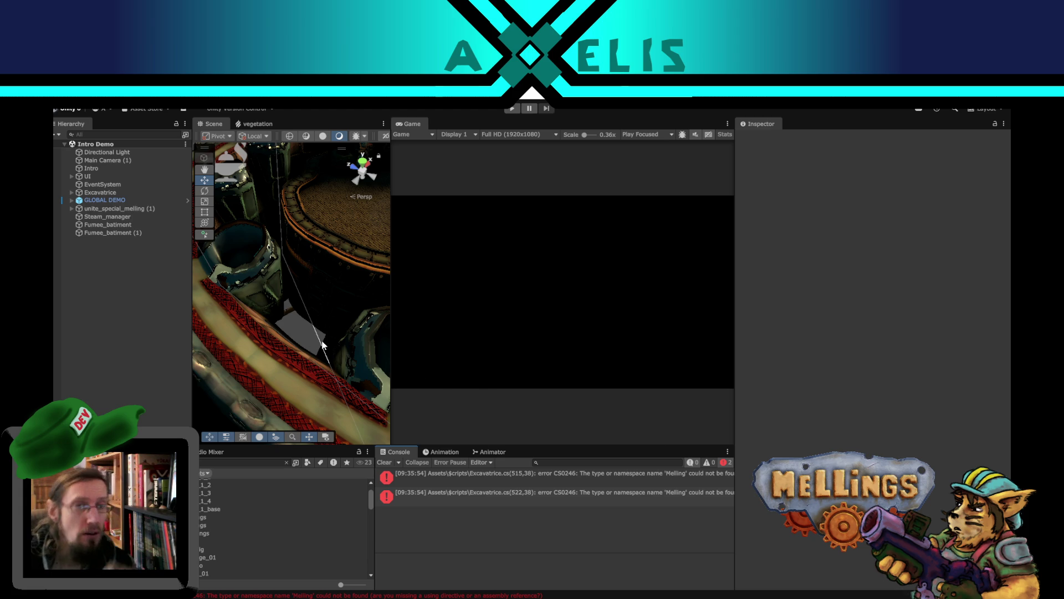
# - View the circular platform from above, then open the first missing-Melling error at Excavatrice.cs line 515
pyautogui.moveTo(351, 326); pyautogui.dragTo(336, 330)
pyautogui.scroll(-3, 335, 329)
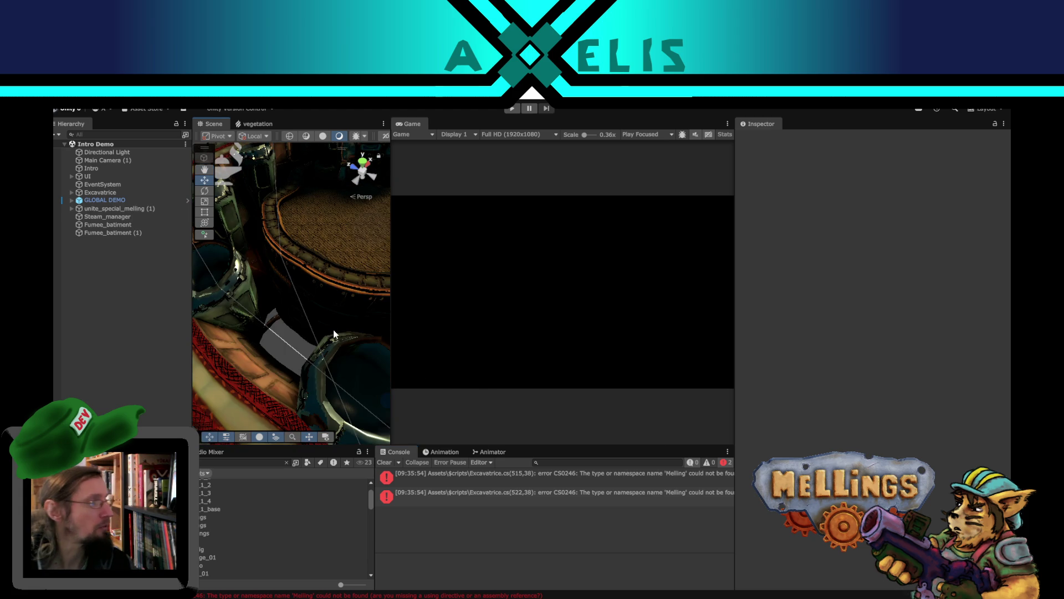
pyautogui.scroll(-3, 334, 328)
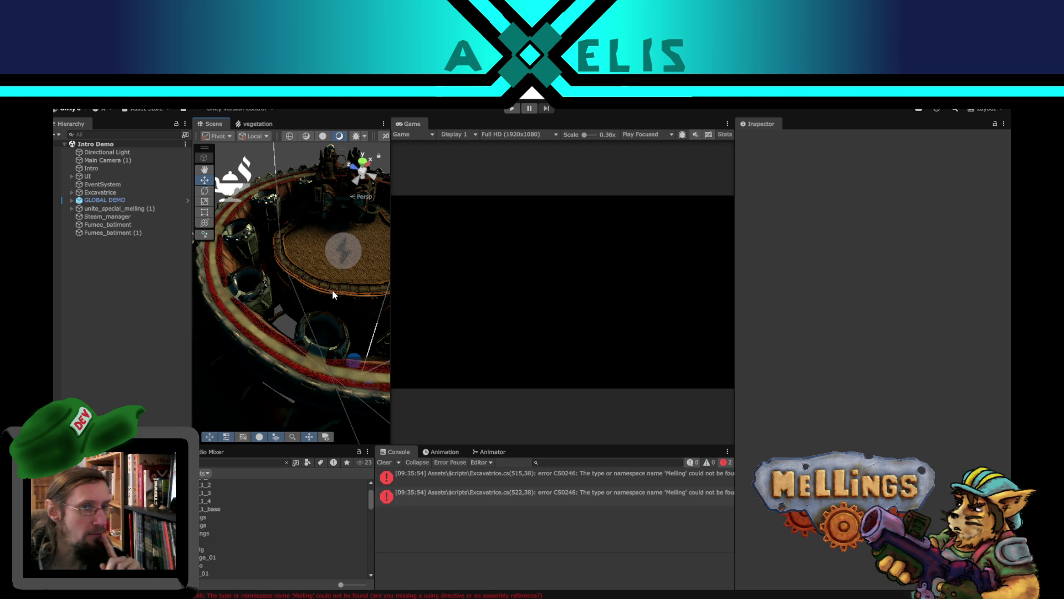
pyautogui.moveTo(332, 295); pyautogui.dragTo(320, 308)
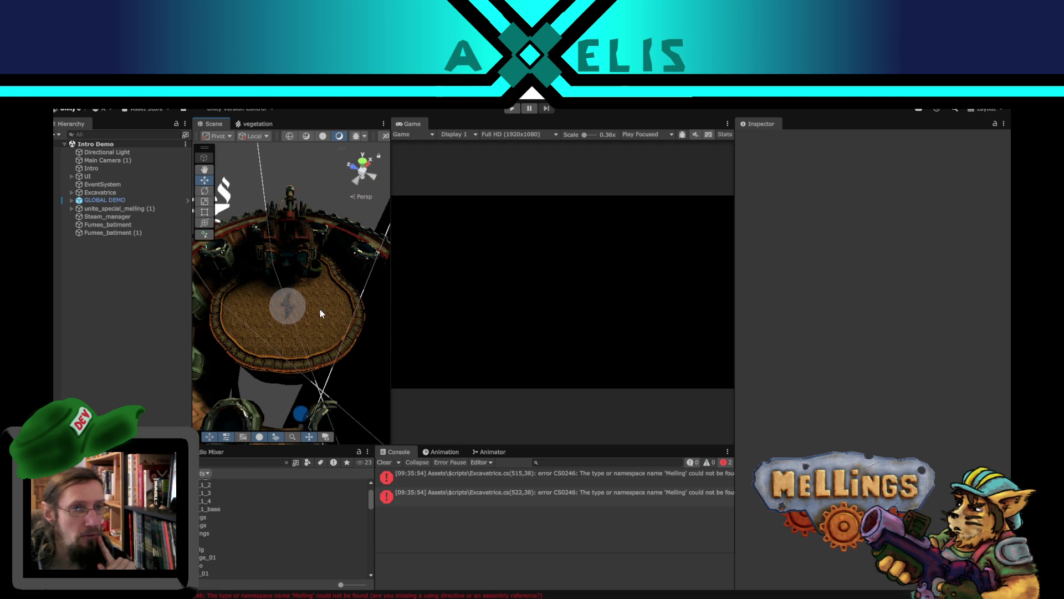
pyautogui.click(530, 480)
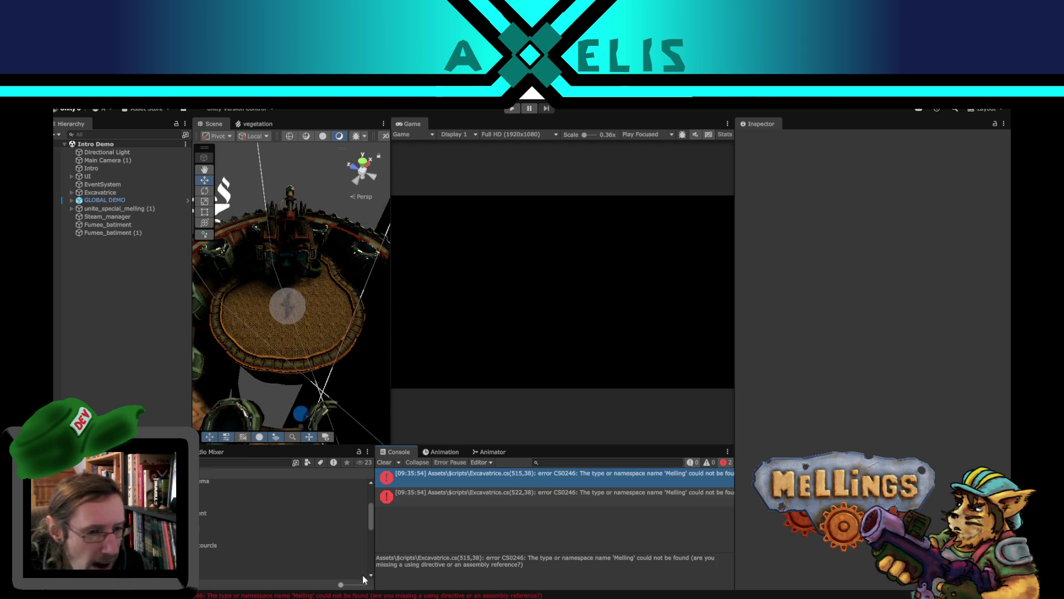
pyautogui.hotkey('alt', 'Tab')
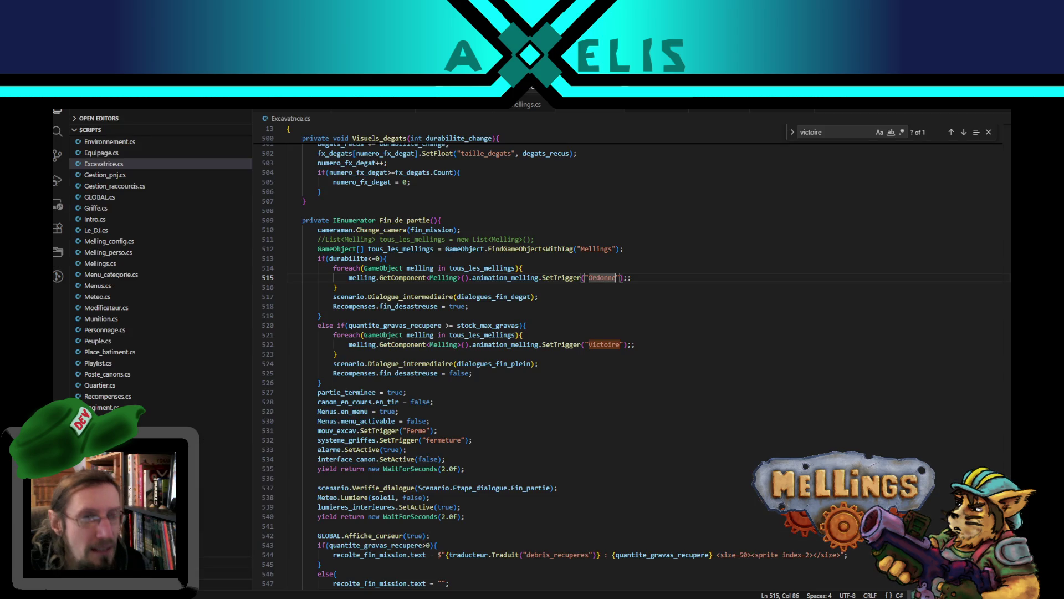
# - Change Melling to Mellings on lines 515 and 522, save, and clear Unity's console
pyautogui.click(457, 277)
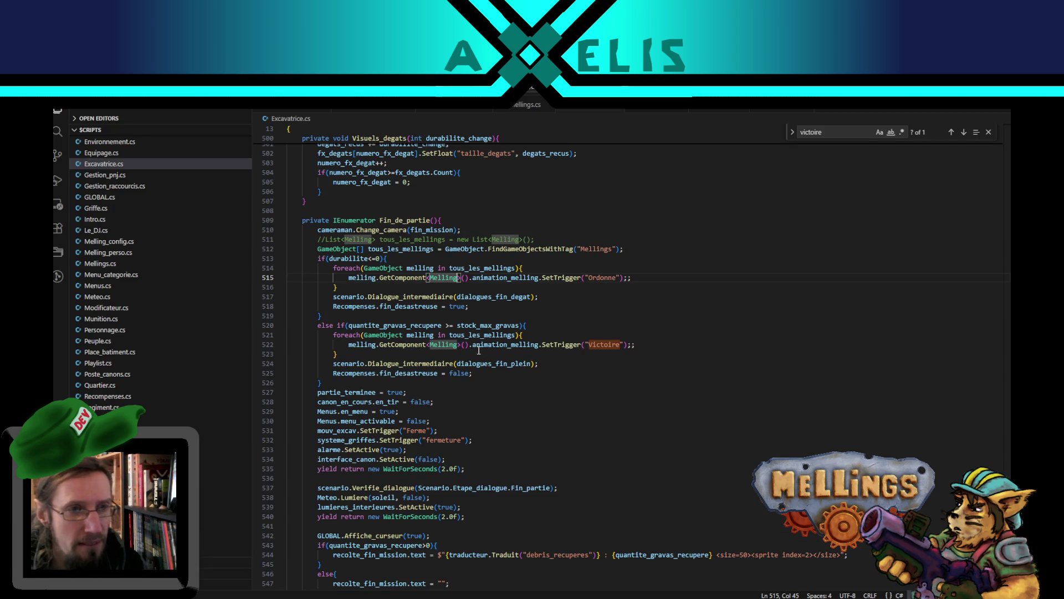
pyautogui.write('s')
pyautogui.press('Escape')
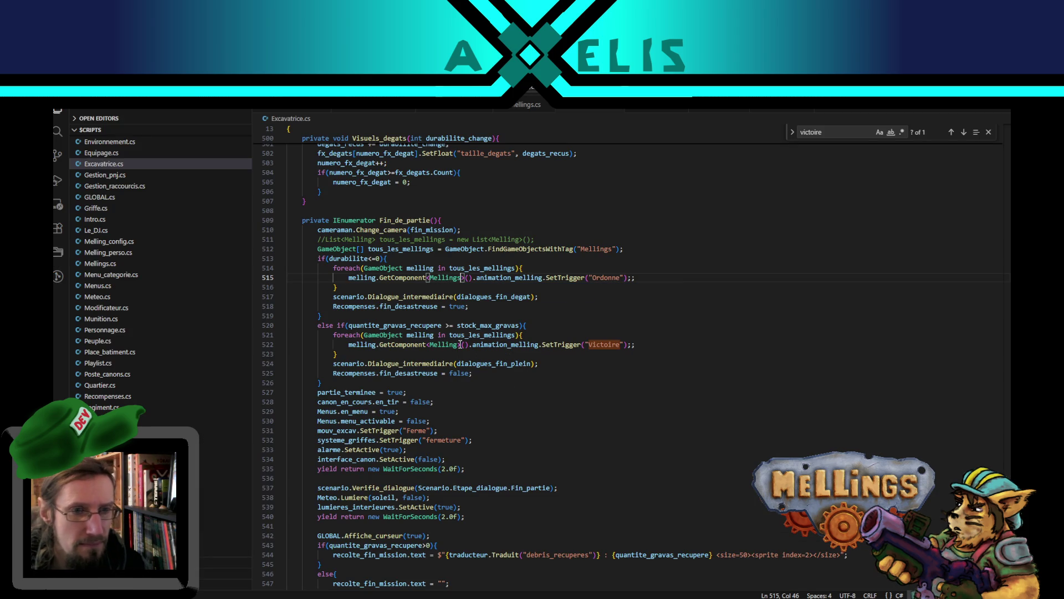
pyautogui.click(459, 344)
pyautogui.write('s')
pyautogui.press('Escape')
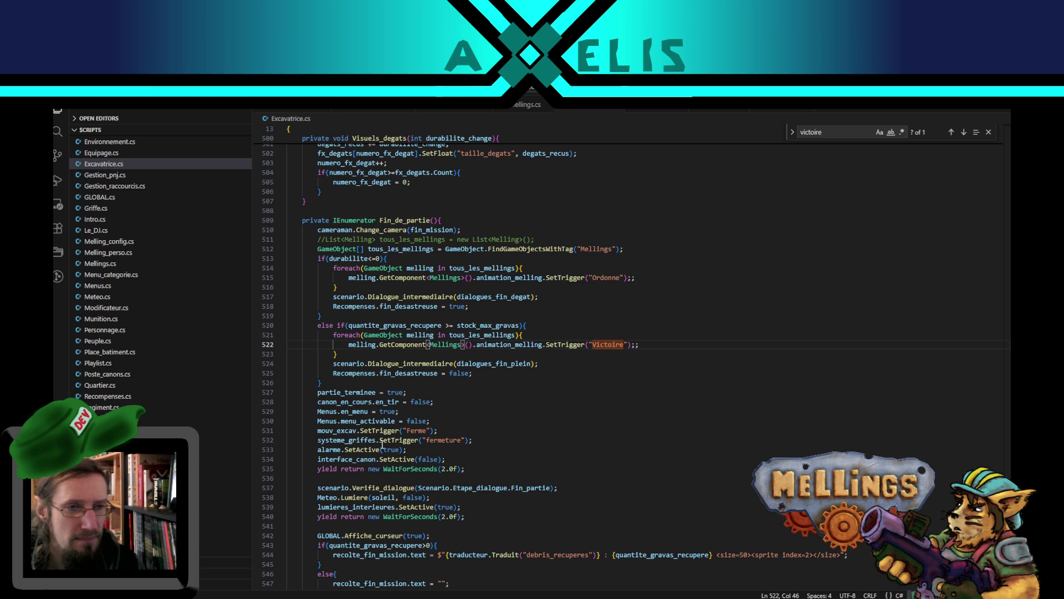
pyautogui.hotkey('ctrl', 's')
pyautogui.hotkey('alt', 'Tab')
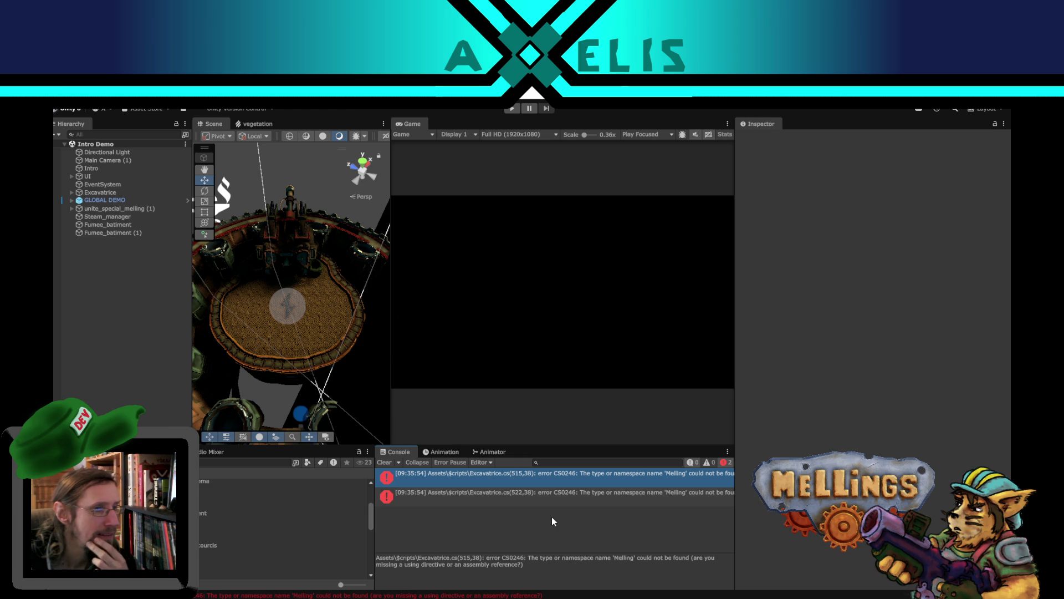
pyautogui.click(388, 461)
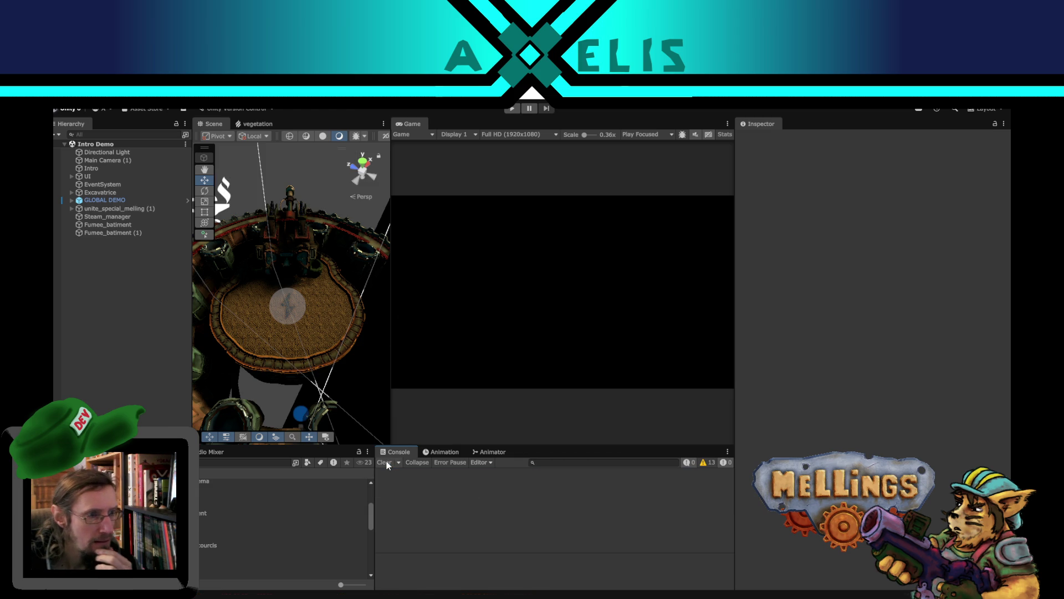
# - Clear the remaining warnings from the Unity console
pyautogui.click(386, 462)
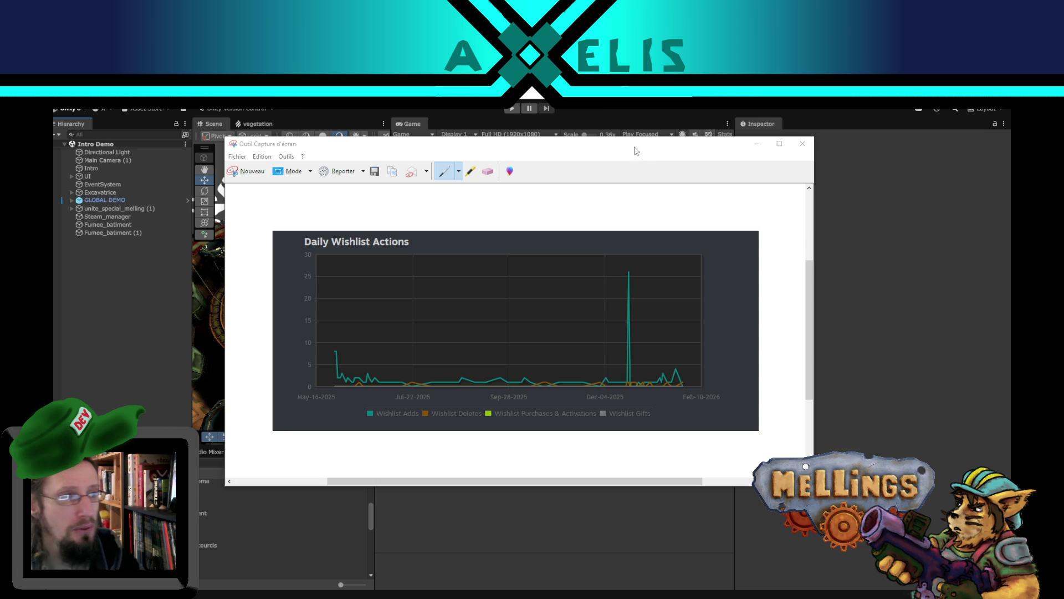
# - Close the Daily Wishlist Actions chart capture to return to the Unity editor
pyautogui.hotkey('alt', 'Tab')
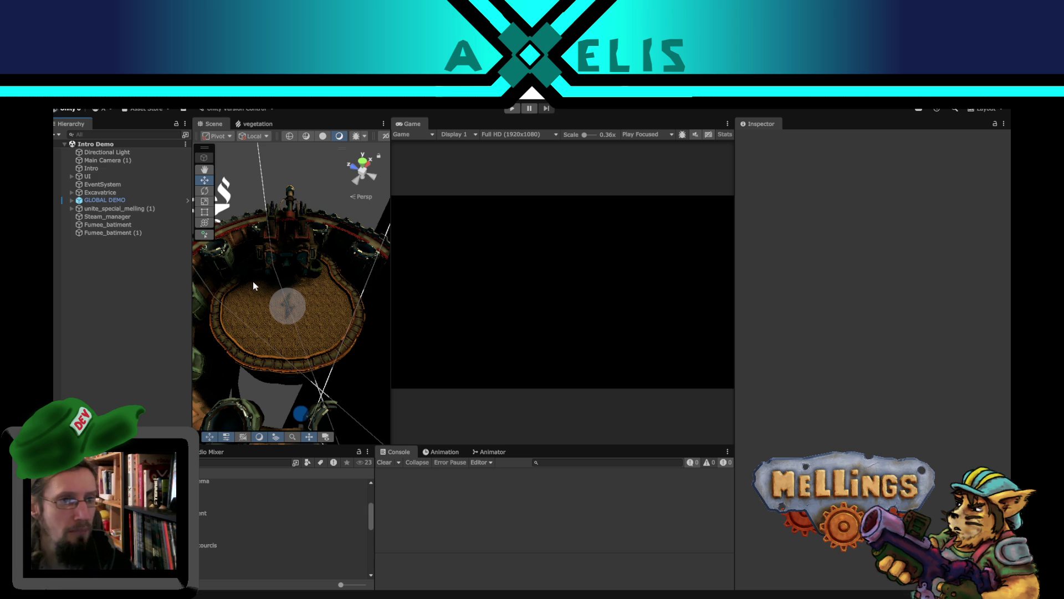
# - Orbit, pan and zoom around the arena to a side view of the tower, then enter Play mode
pyautogui.moveTo(277, 333)
pyautogui.mouseDown()
pyautogui.moveTo(304, 332)
pyautogui.moveTo(259, 312)
pyautogui.moveTo(304, 275)
pyautogui.mouseUp()
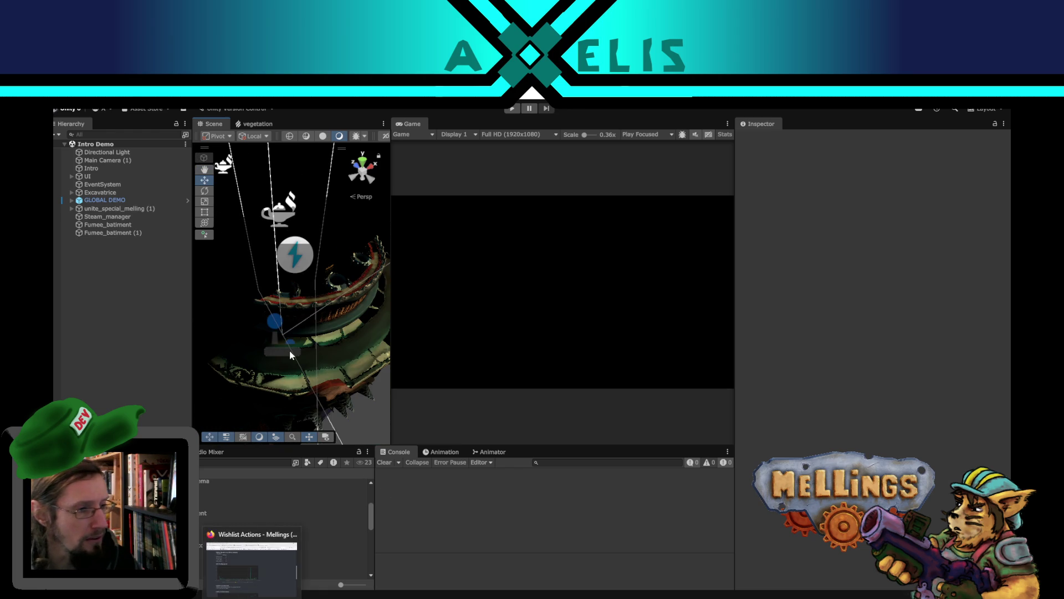
pyautogui.moveTo(289, 349)
pyautogui.mouseDown()
pyautogui.moveTo(303, 370)
pyautogui.moveTo(291, 363)
pyautogui.mouseUp()
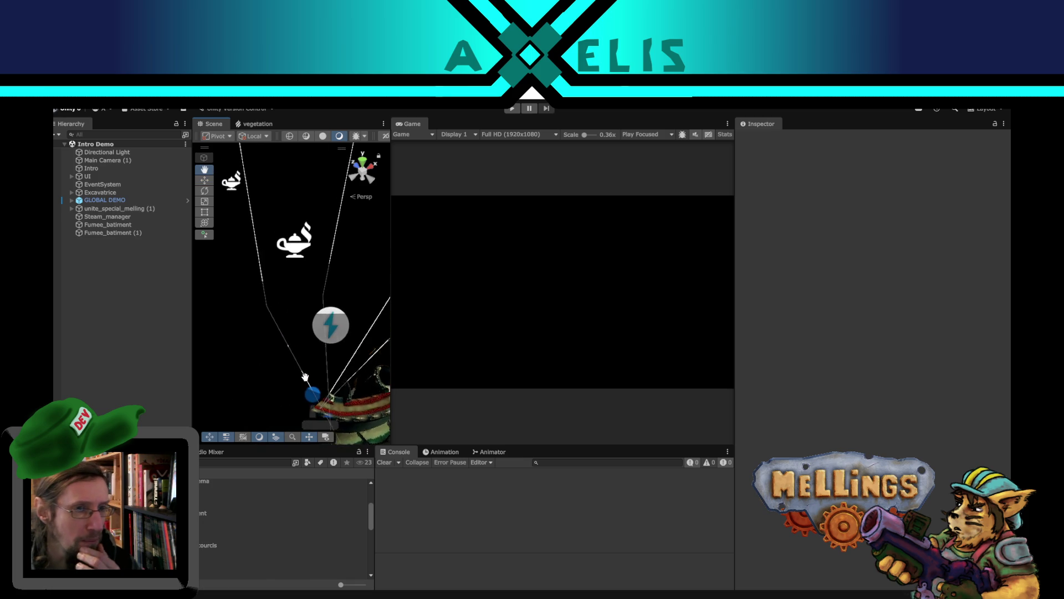
pyautogui.scroll(3, 309, 388)
pyautogui.scroll(-3, 295, 367)
pyautogui.moveTo(322, 322)
pyautogui.mouseDown()
pyautogui.moveTo(303, 340)
pyautogui.moveTo(290, 335)
pyautogui.mouseUp()
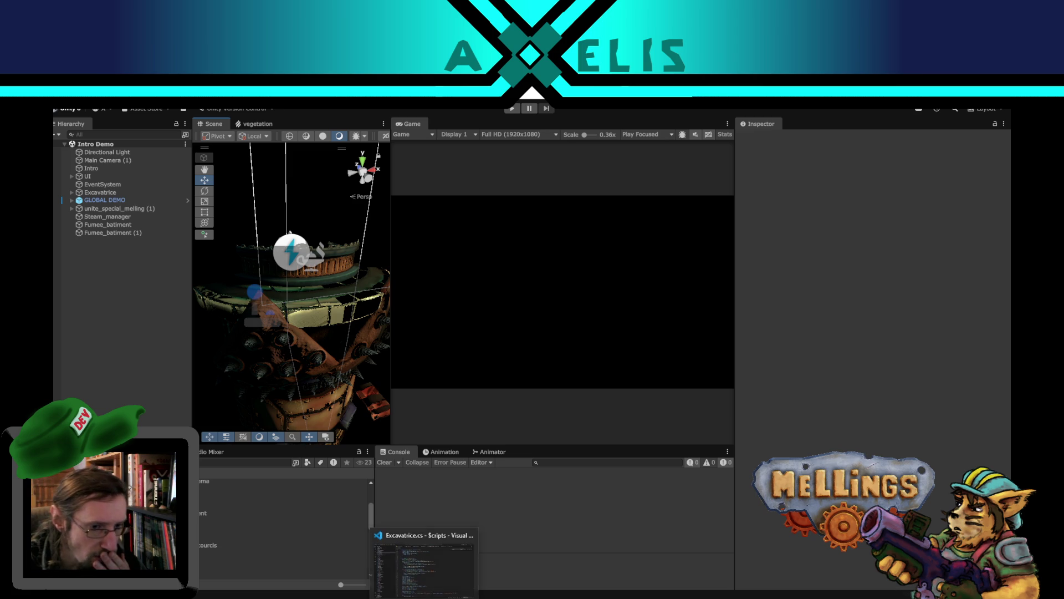
pyautogui.click(510, 109)
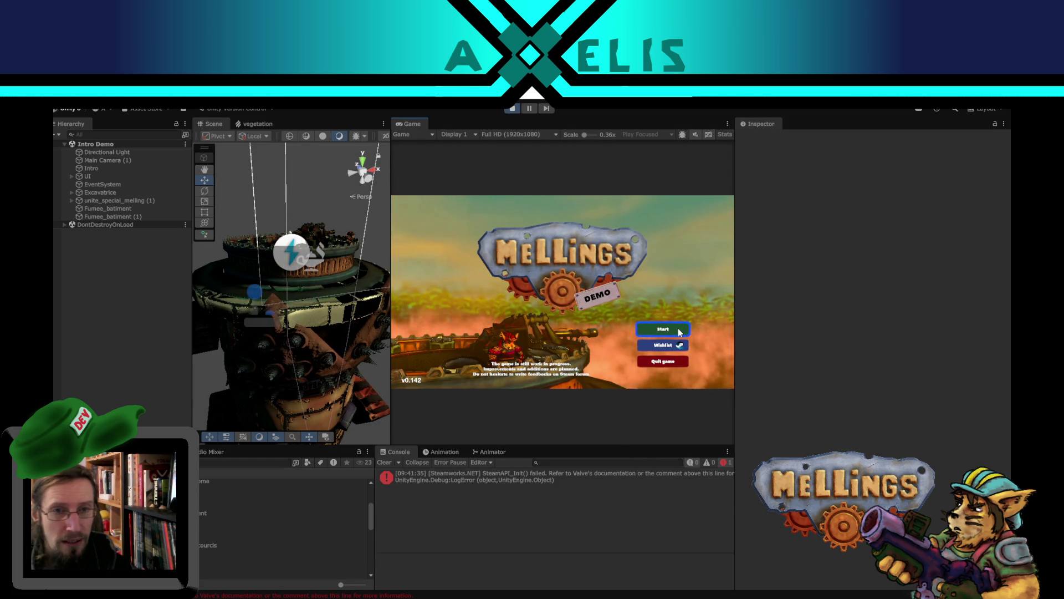
# - Start the game, launch the Jungle expedition, and bring up the pause menu
pyautogui.click(677, 332)
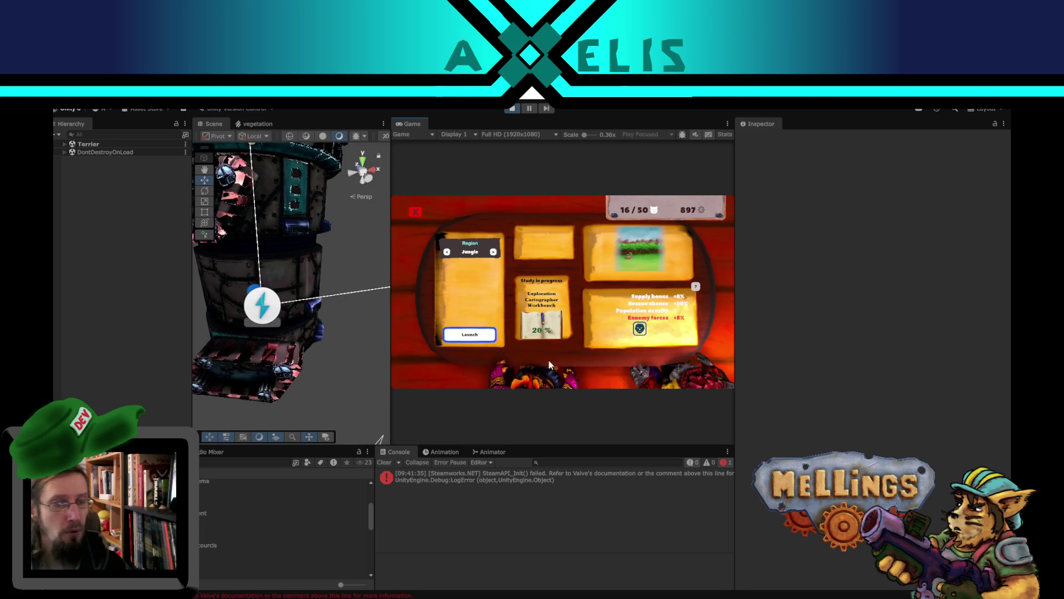
pyautogui.click(471, 336)
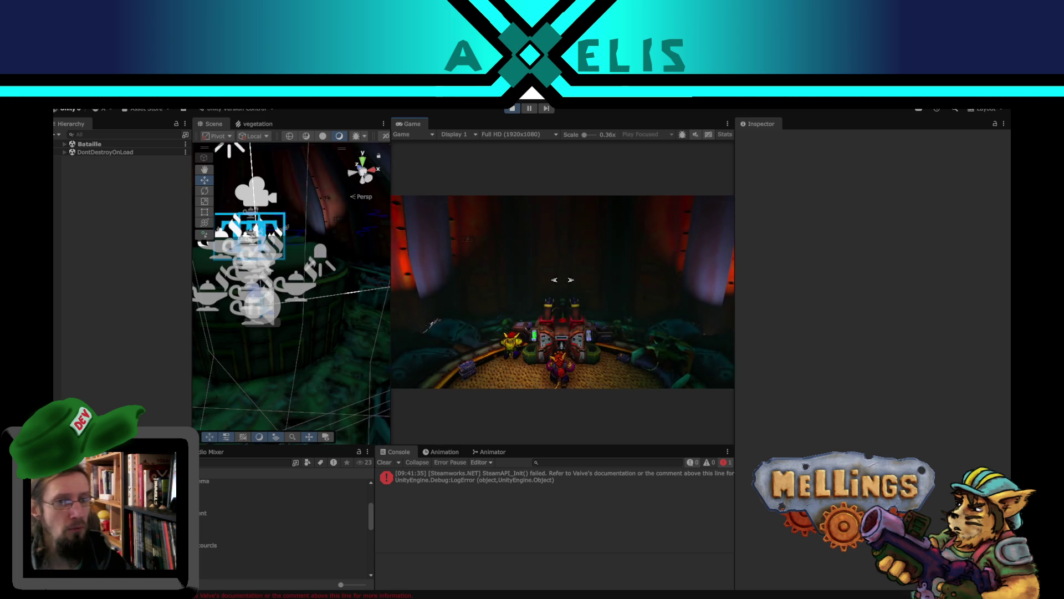
pyautogui.press('Escape')
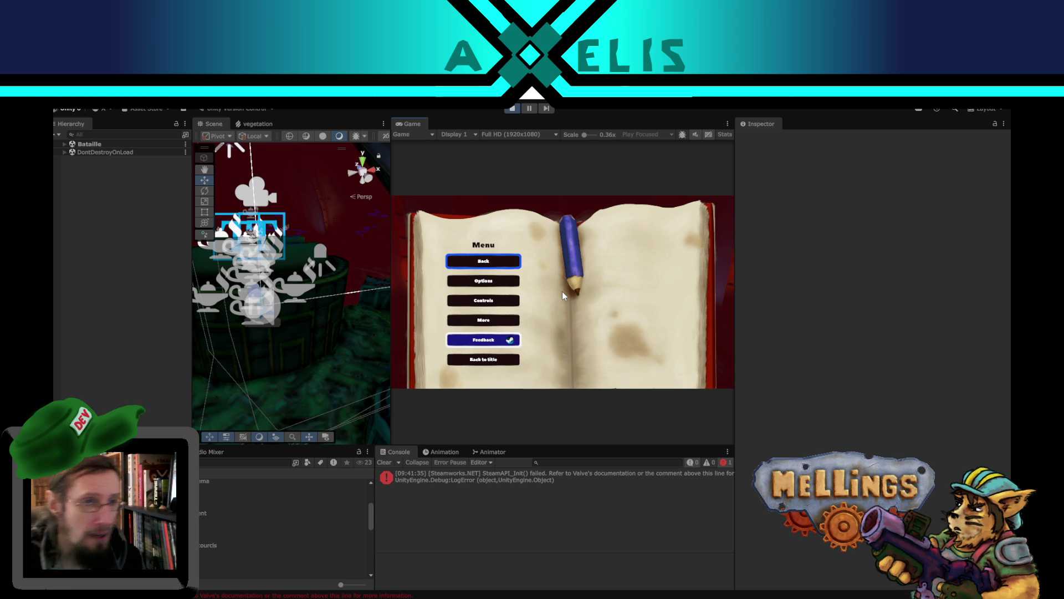
# - Resume playing, reopen the pause menu, and set the Game view to Play Maximized
pyautogui.click(497, 266)
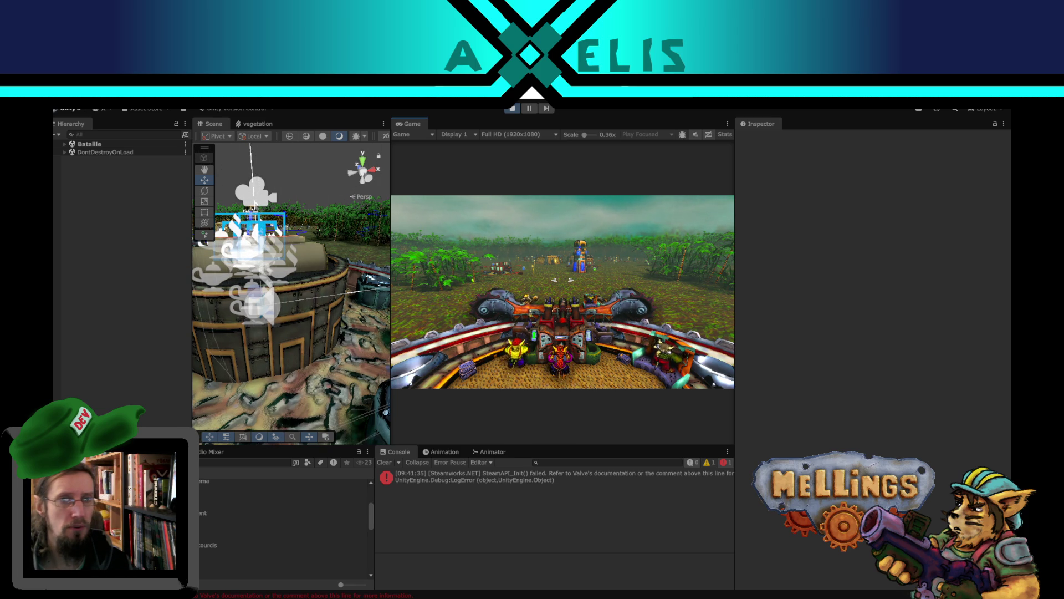
pyautogui.press('Escape')
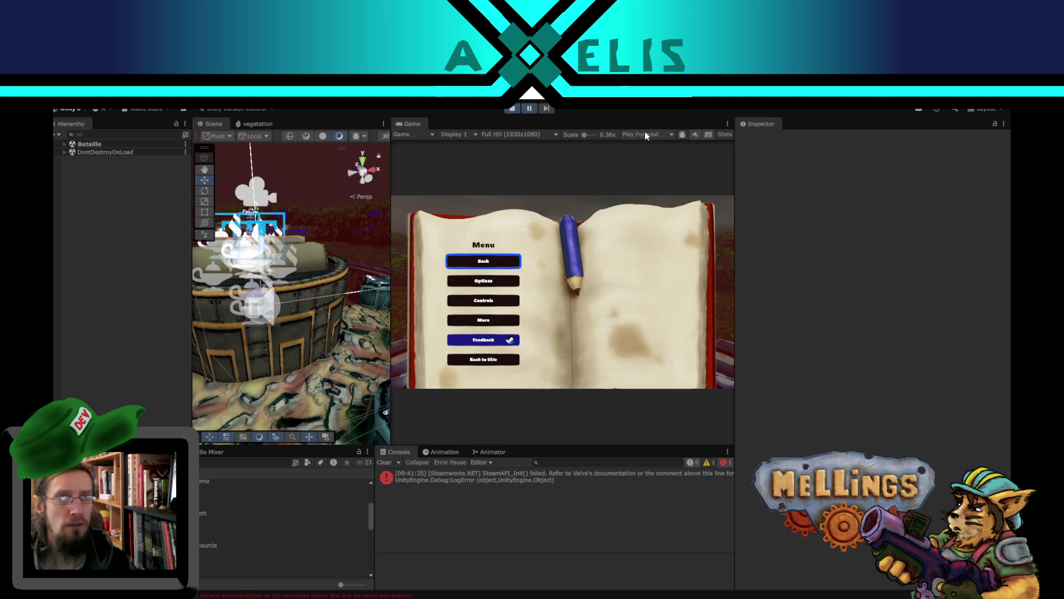
pyautogui.click(640, 134)
pyautogui.click(659, 157)
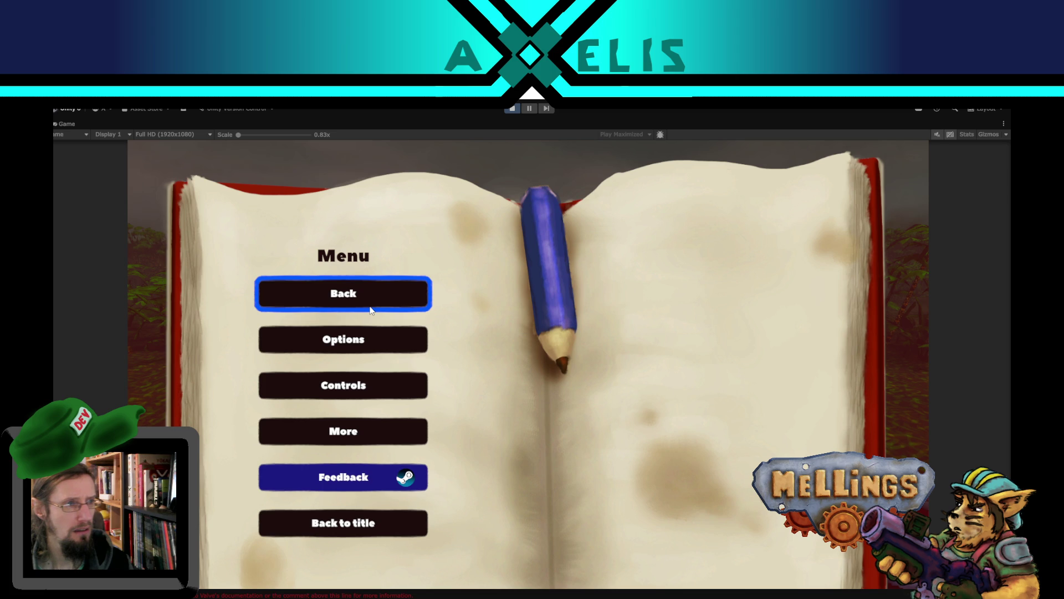
# - Resume the maximized battle, fire the heavy cannon with Q, then pause play mode
pyautogui.click(393, 294)
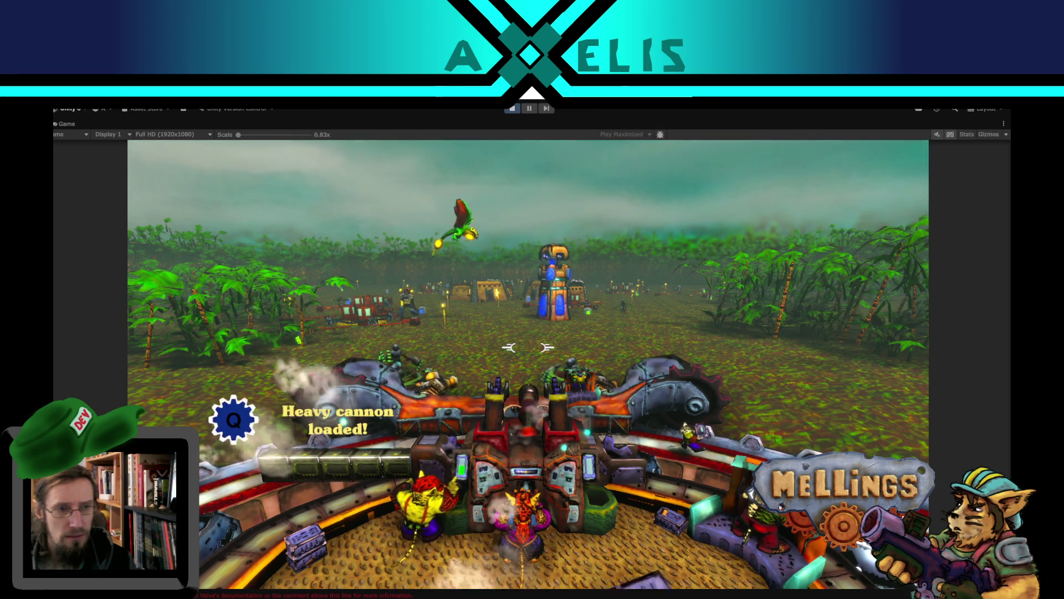
pyautogui.press('q')
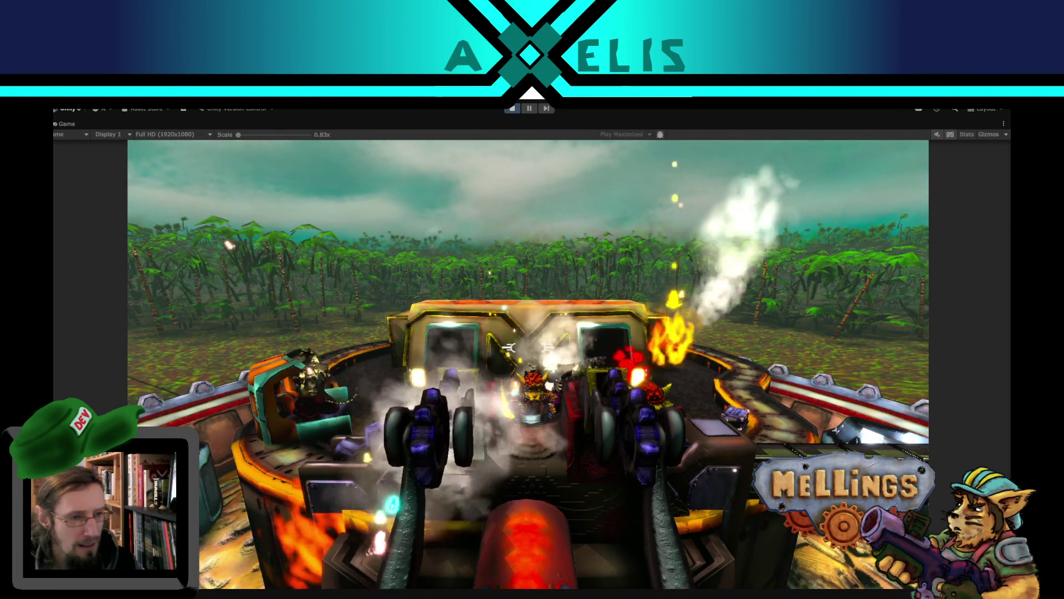
pyautogui.press('Escape')
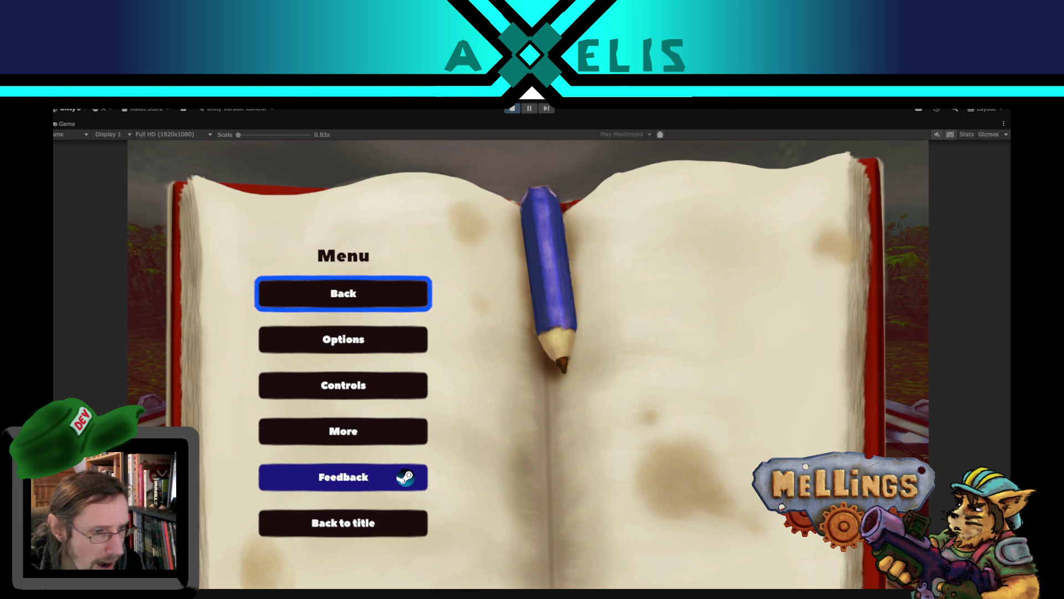
pyautogui.click(530, 110)
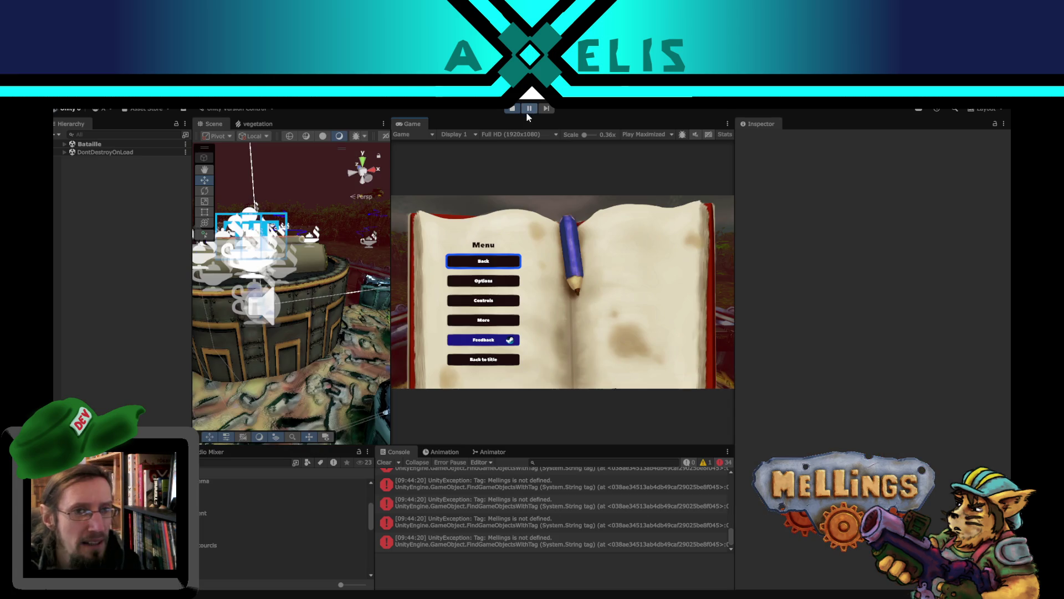
# - Zoom around the scene, select the Melling robot's Canvas, then open the tag error's script line
pyautogui.scroll(5, 294, 293)
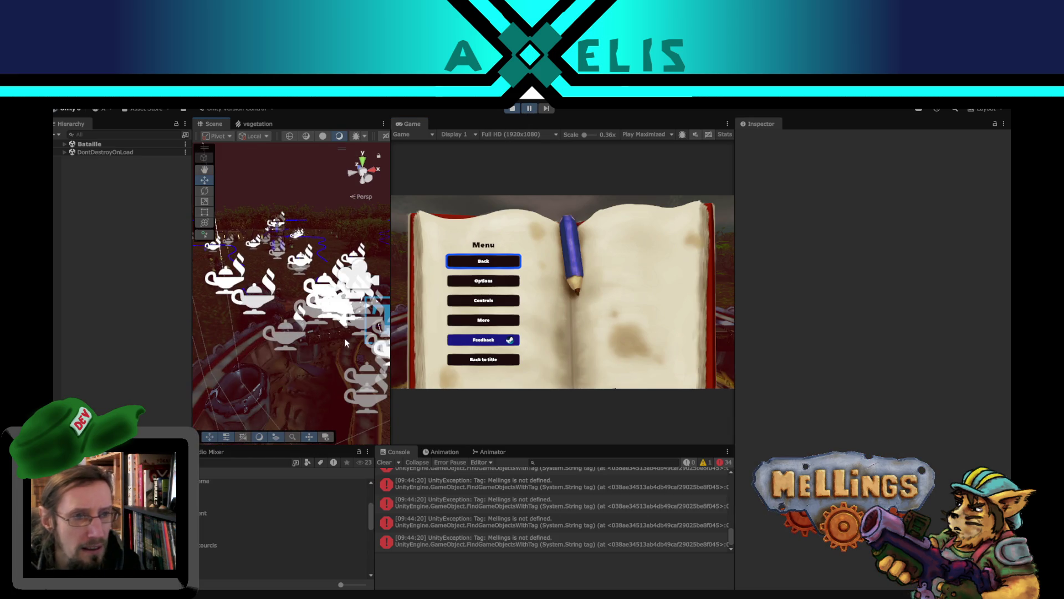
pyautogui.scroll(-10, 289, 306)
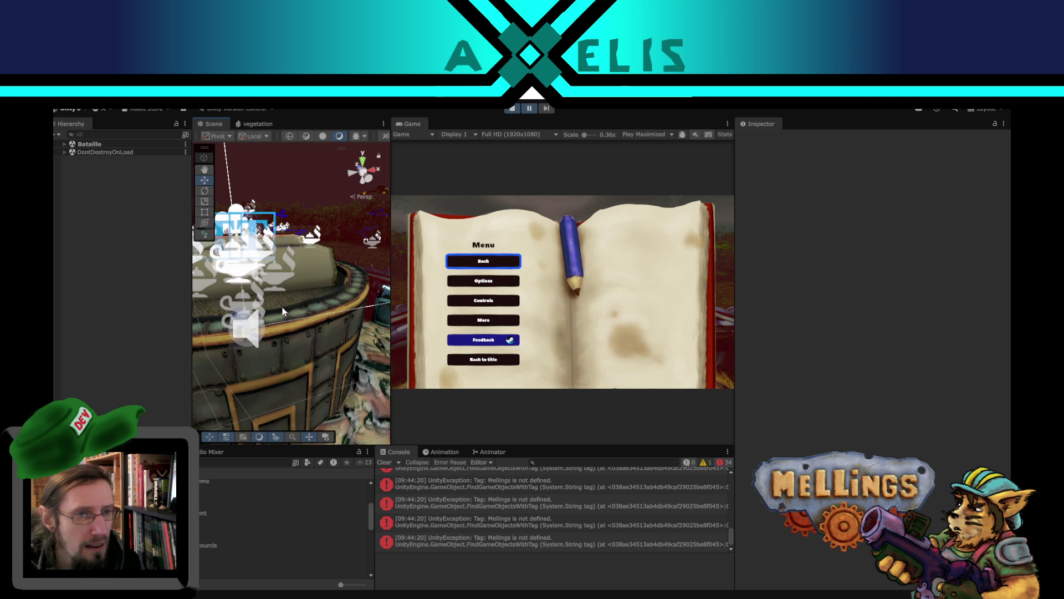
pyautogui.scroll(8, 378, 307)
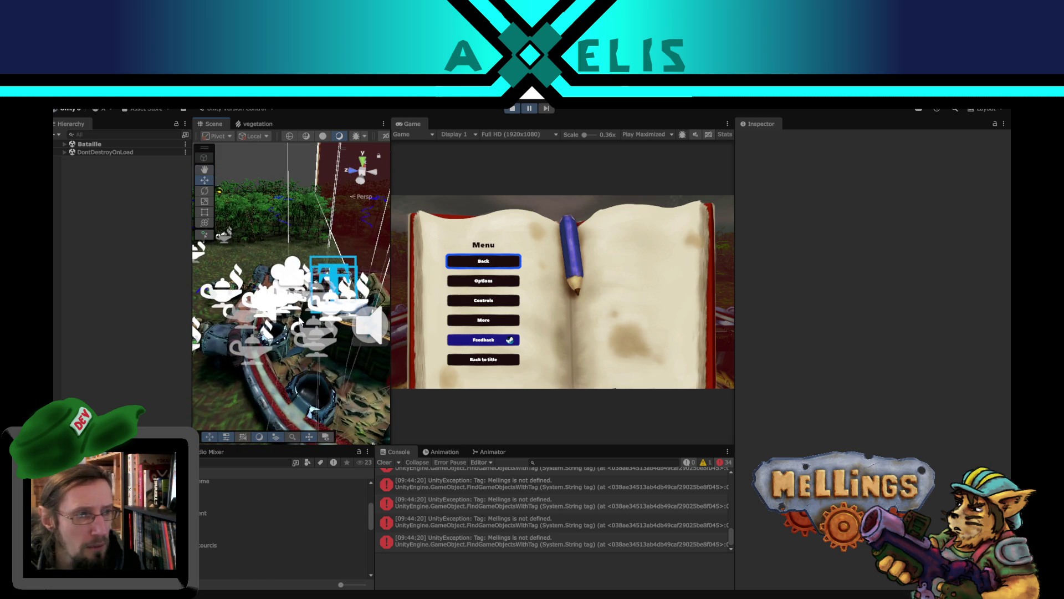
pyautogui.scroll(-10, 310, 327)
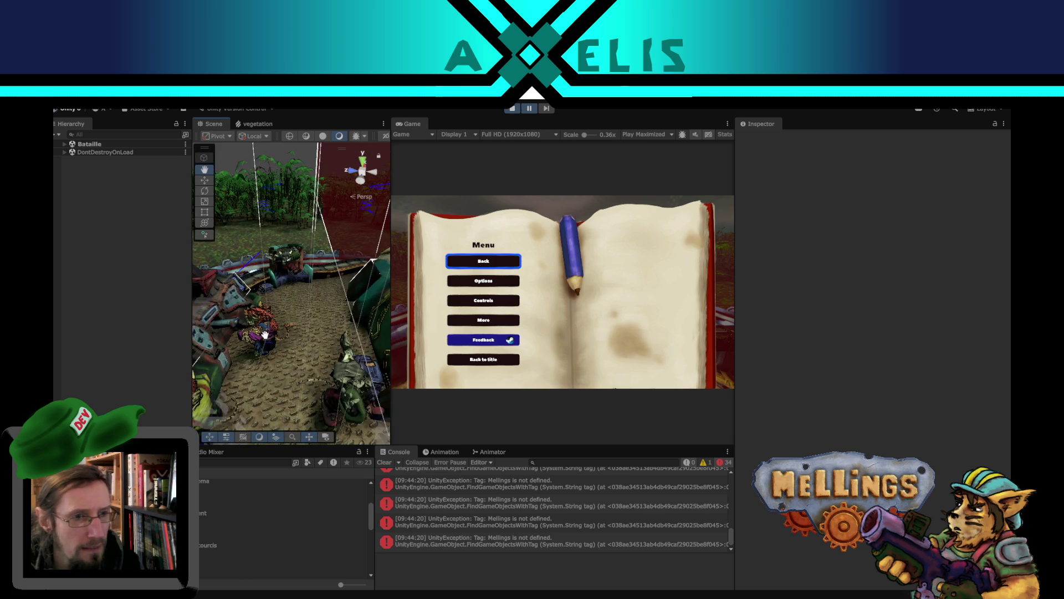
pyautogui.click(271, 339)
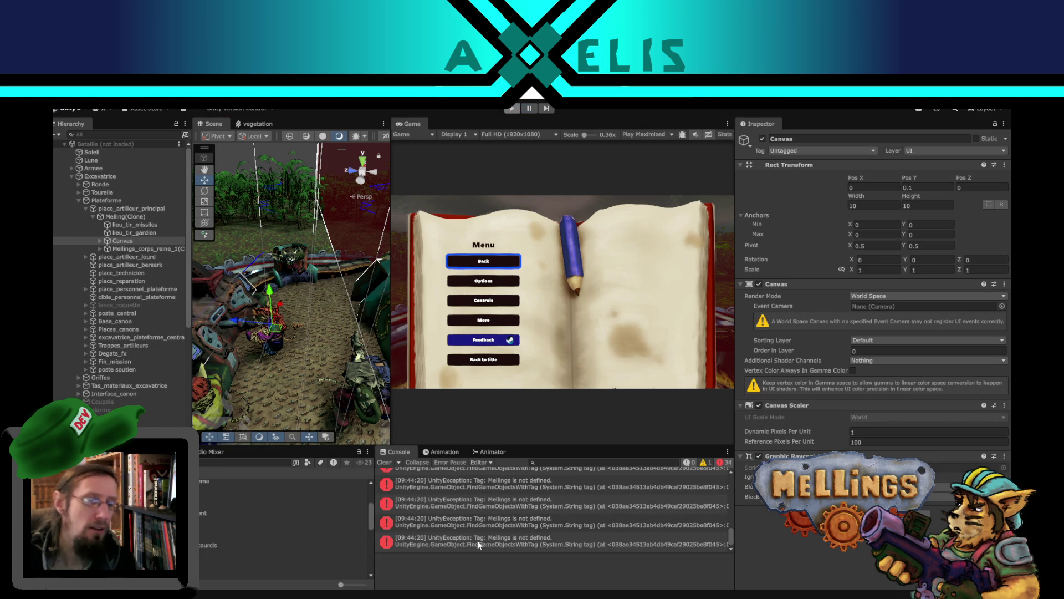
pyautogui.doubleClick(490, 520)
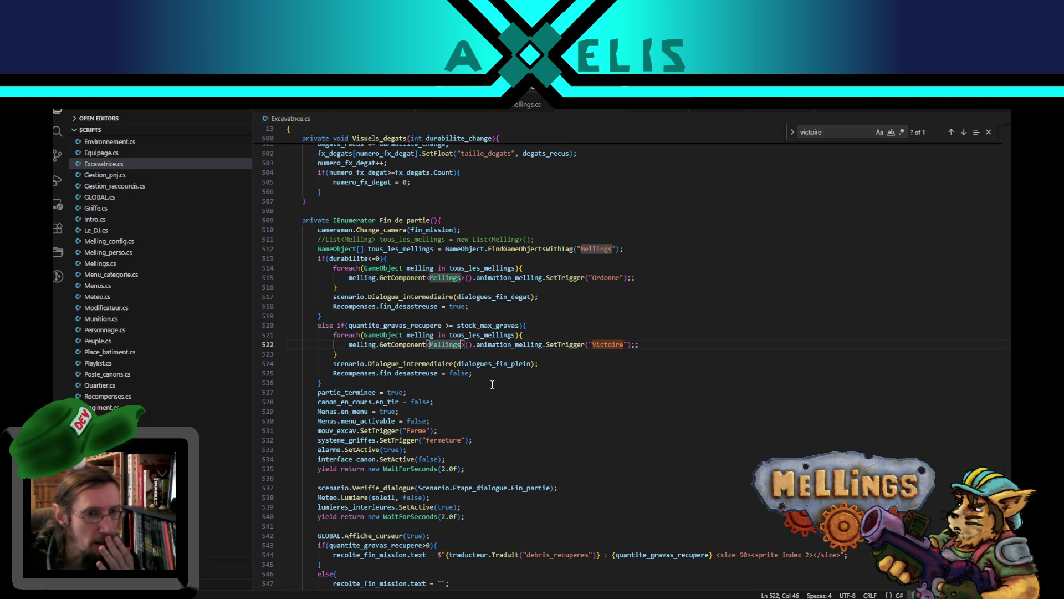
# - Remove the trailing 's' so line 512 looks up the "Melling" tag, then return to Unity
pyautogui.click(614, 250)
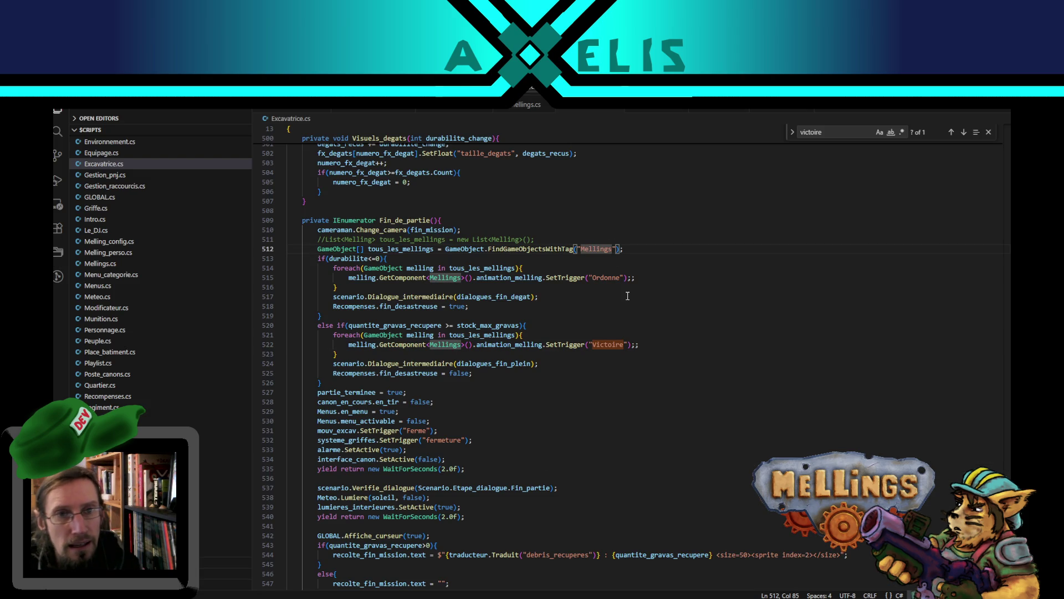
pyautogui.press('BackSpace')
pyautogui.click(622, 255)
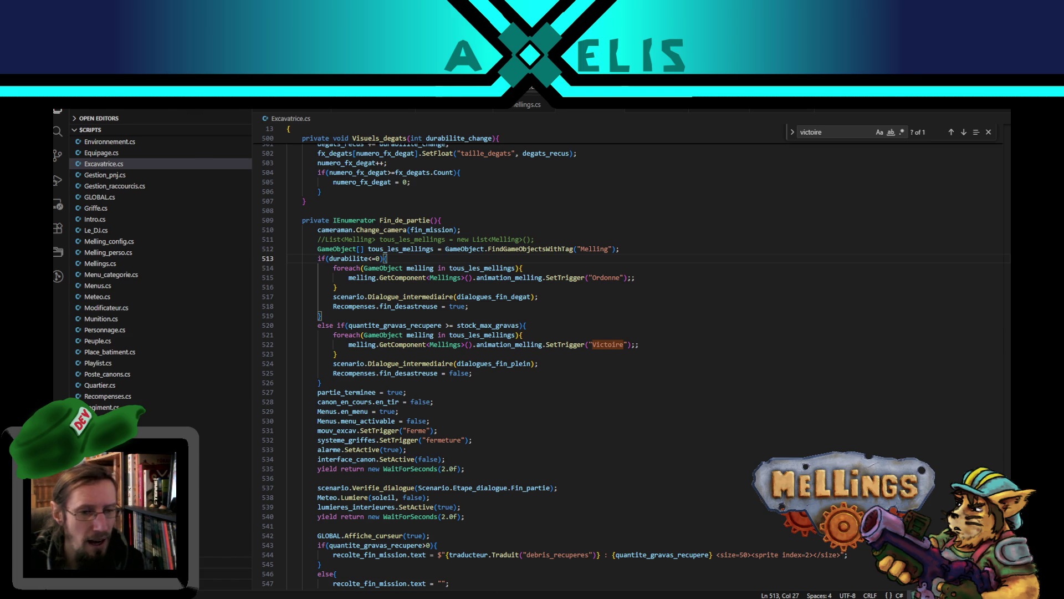
pyautogui.hotkey('alt', 'Tab')
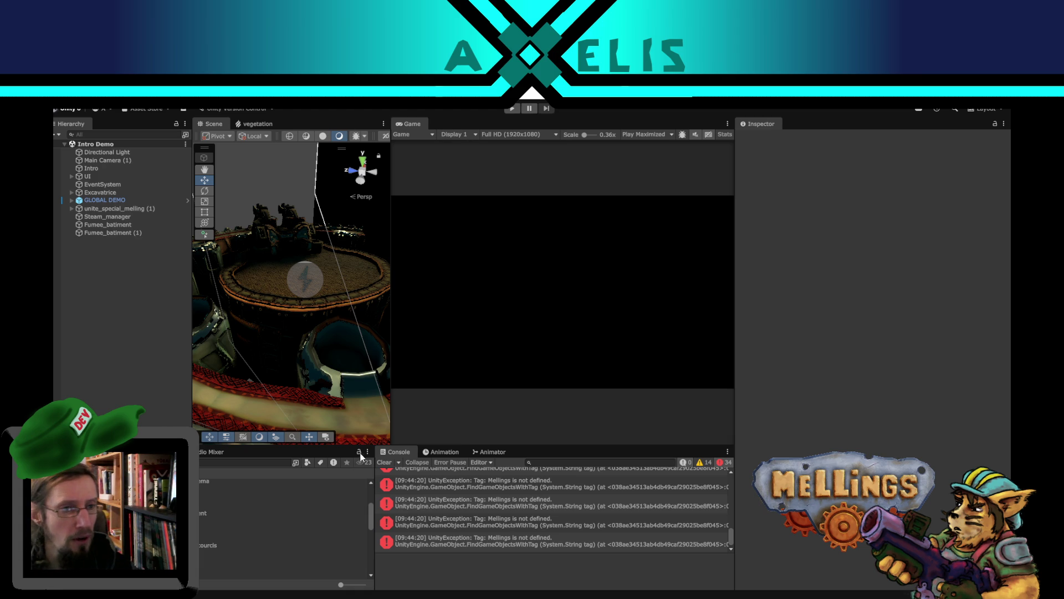
# - Run the game in Play mode, start it from the main menu, and open the Jungle expedition screen
pyautogui.click(510, 109)
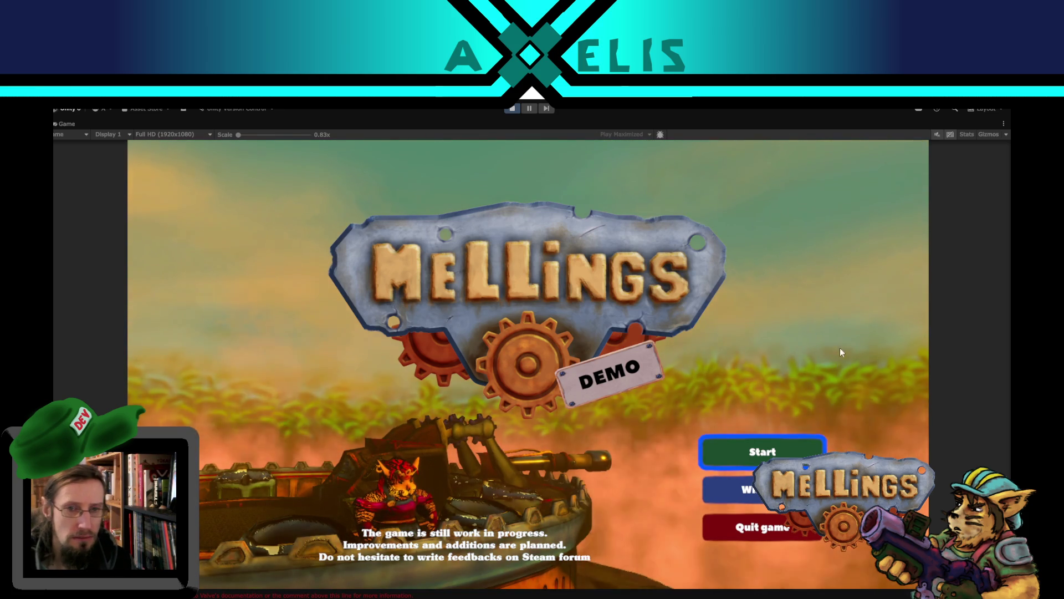
pyautogui.press('Return')
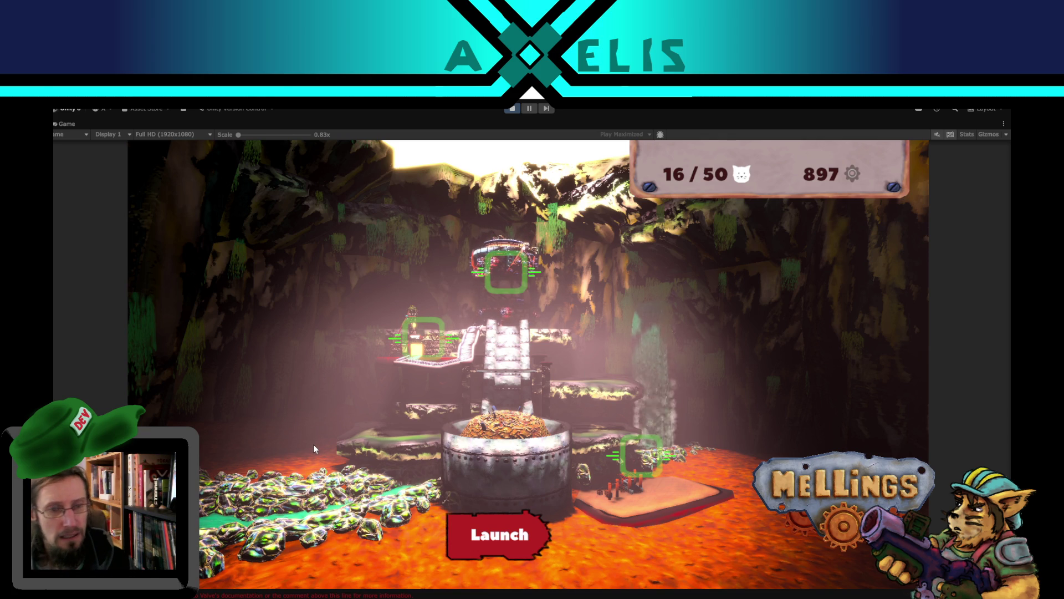
pyautogui.click(459, 530)
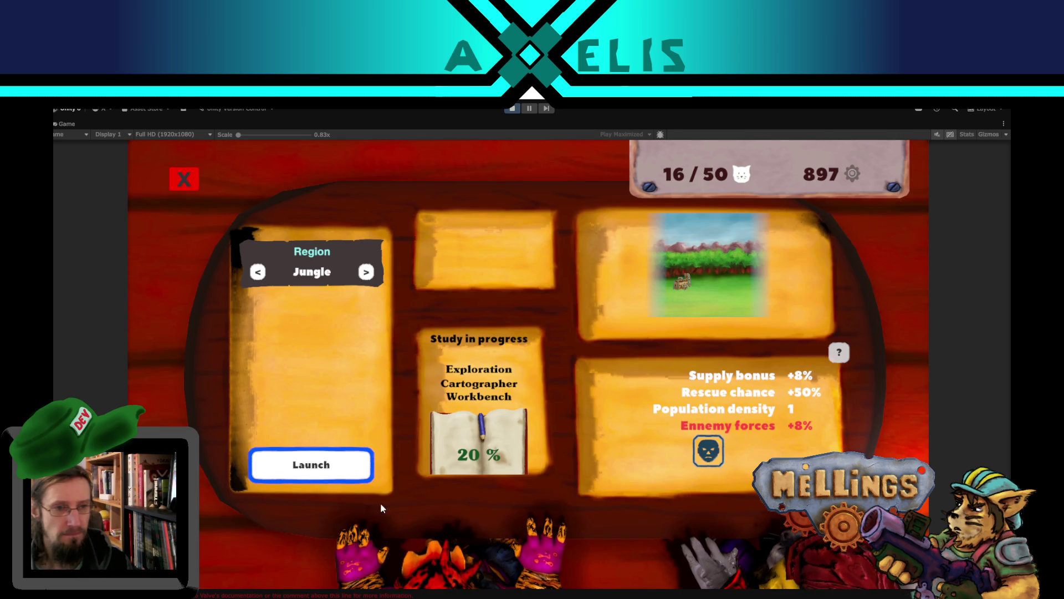
# - Launch the Jungle mission and play until the Gunner's too-much-damage retreat message
pyautogui.click(321, 471)
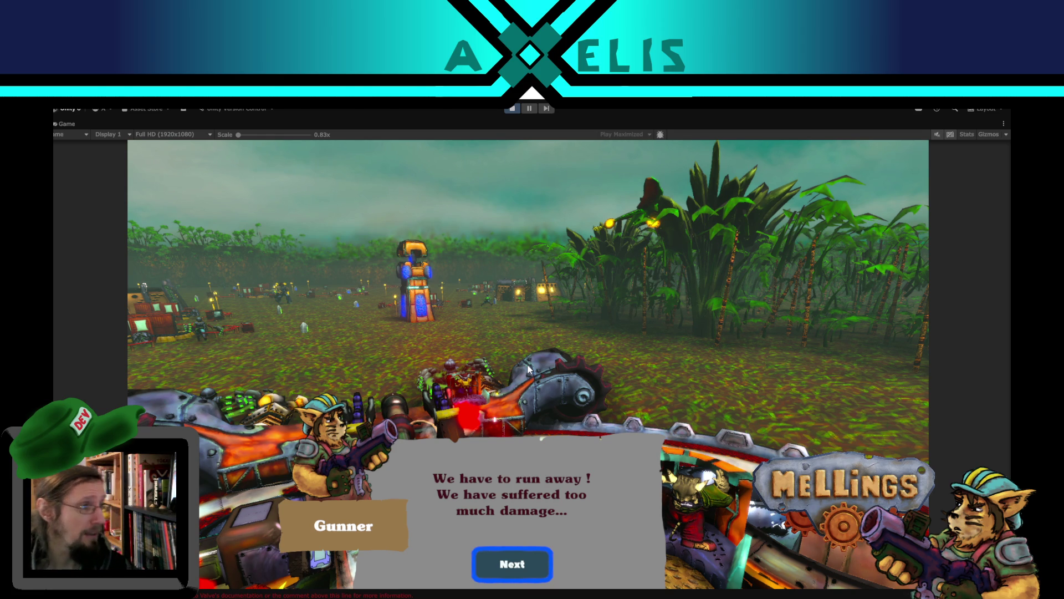
# - Click through the two end-of-mission dialogue screens and stop play mode
pyautogui.click(515, 570)
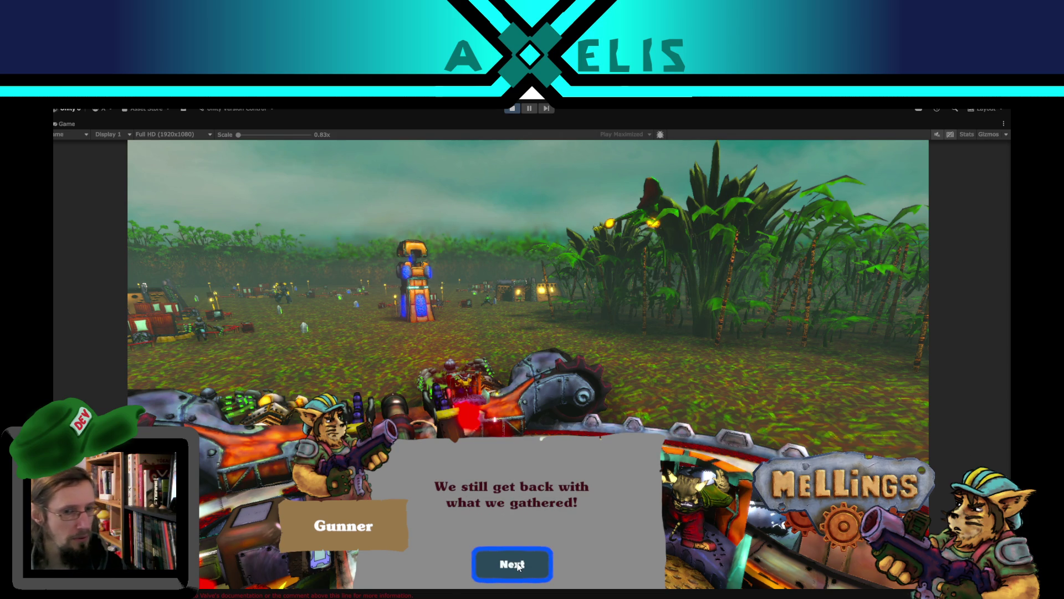
pyautogui.click(518, 566)
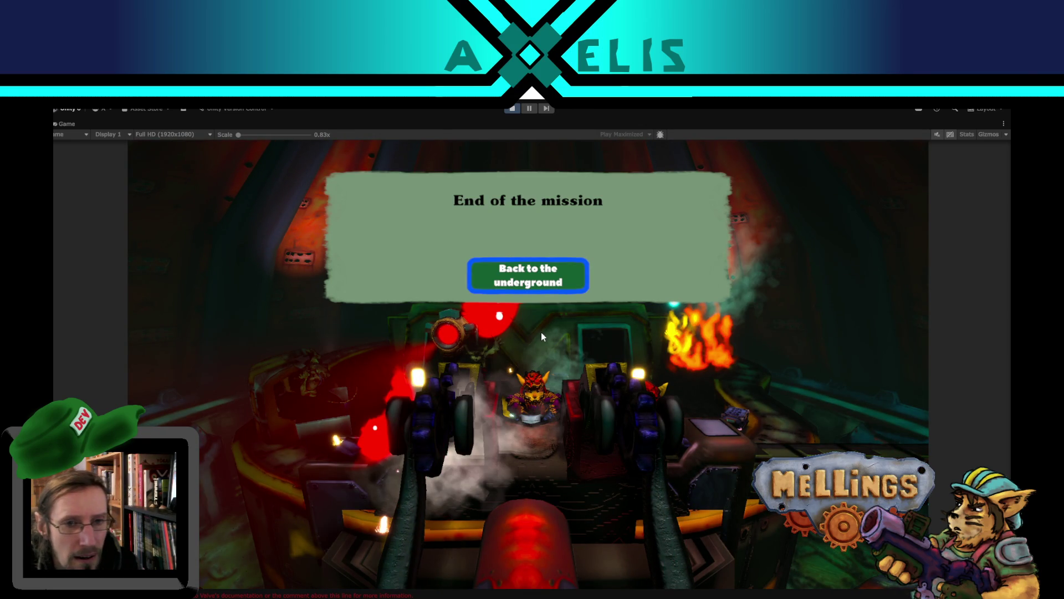
pyautogui.click(511, 109)
# - Glance at VS Code, then return to Unity's Animator showing the batiment controller's base layer
pyautogui.hotkey('alt', 'Tab')
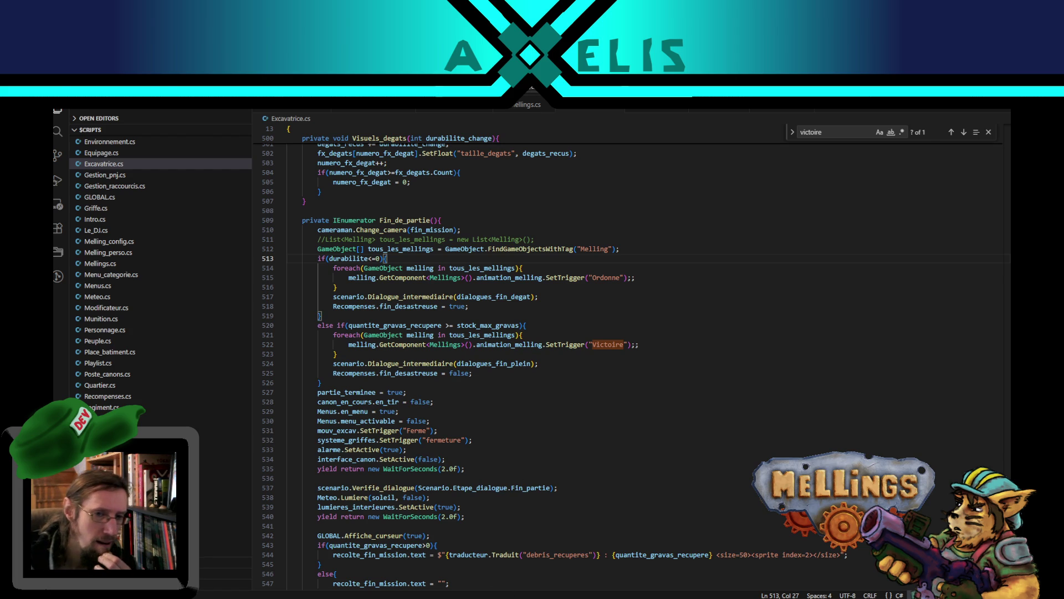
pyautogui.hotkey('alt', 'Tab')
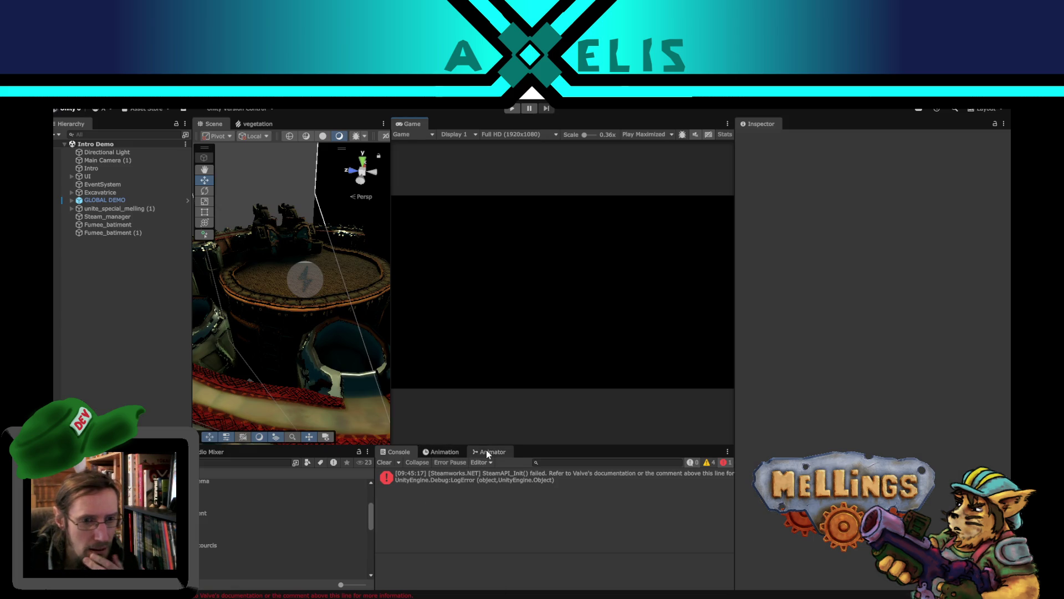
pyautogui.click(489, 451)
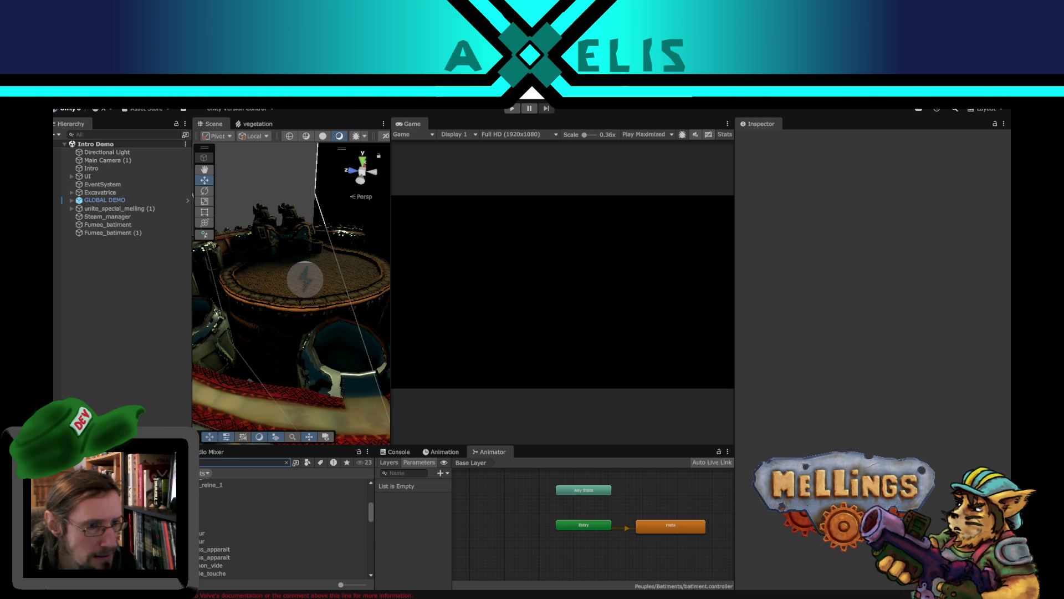
# - Open Mellings.controller in the Animator and inspect the Artilleur_tire, Any State and Panique states
pyautogui.click(201, 517)
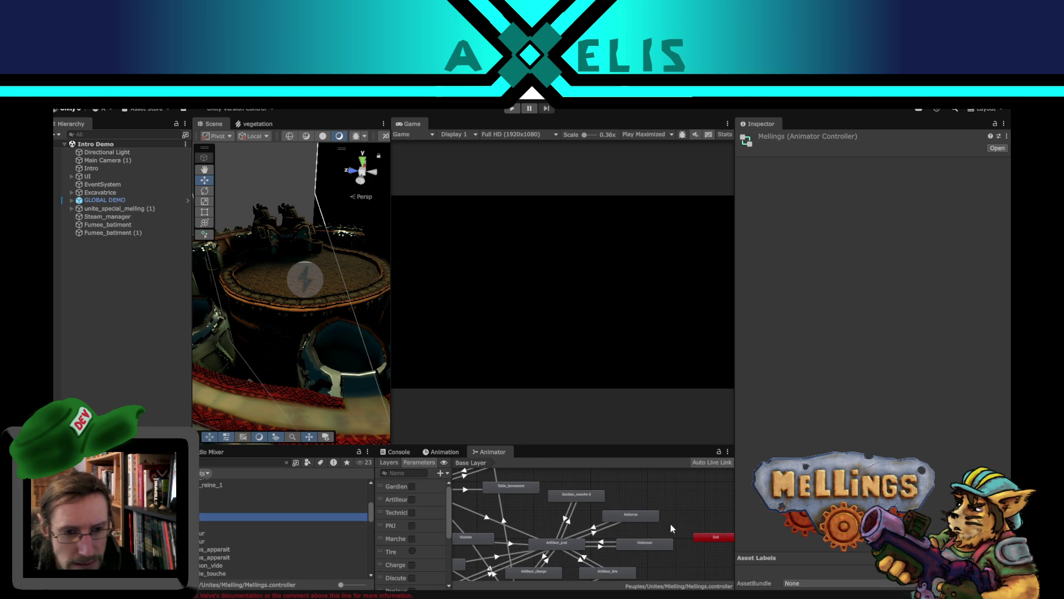
pyautogui.scroll(5, 551, 504)
pyautogui.moveTo(613, 503)
pyautogui.mouseDown()
pyautogui.moveTo(637, 427)
pyautogui.moveTo(613, 487)
pyautogui.moveTo(629, 495)
pyautogui.mouseUp()
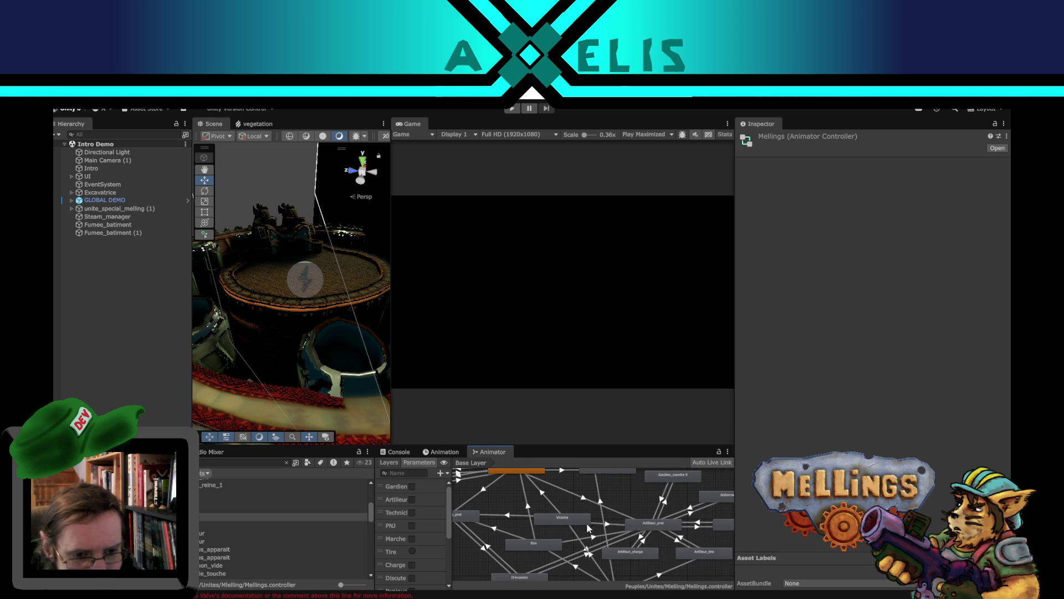
pyautogui.moveTo(573, 564); pyautogui.dragTo(545, 534)
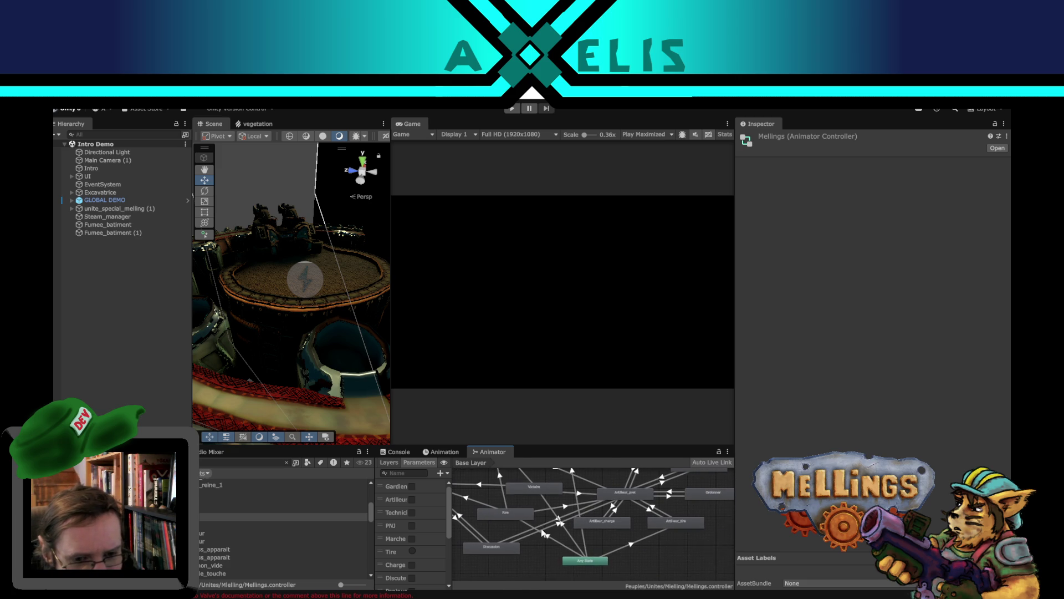
pyautogui.click(673, 520)
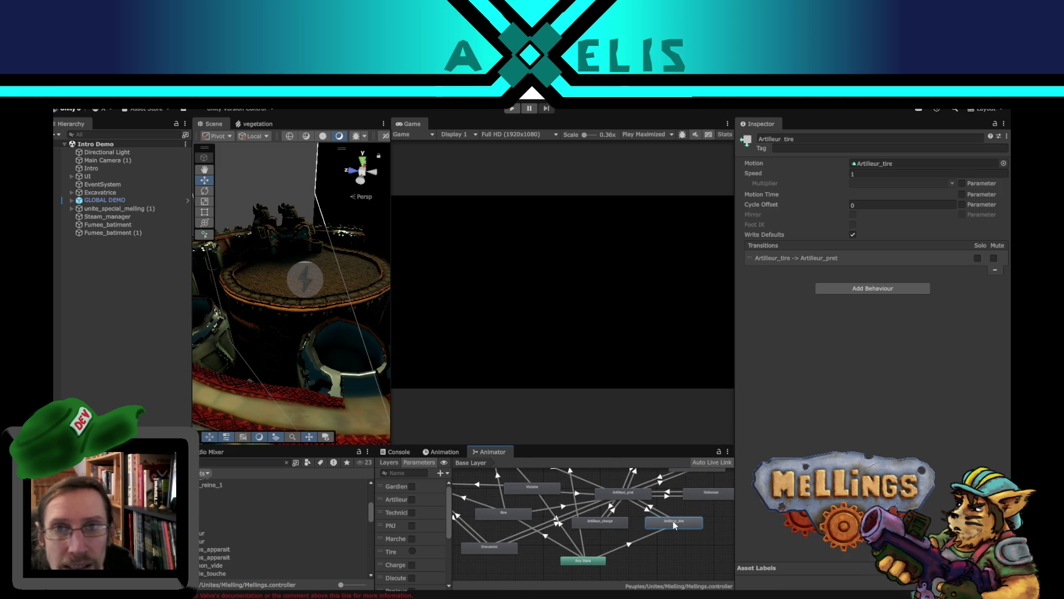
pyautogui.click(593, 561)
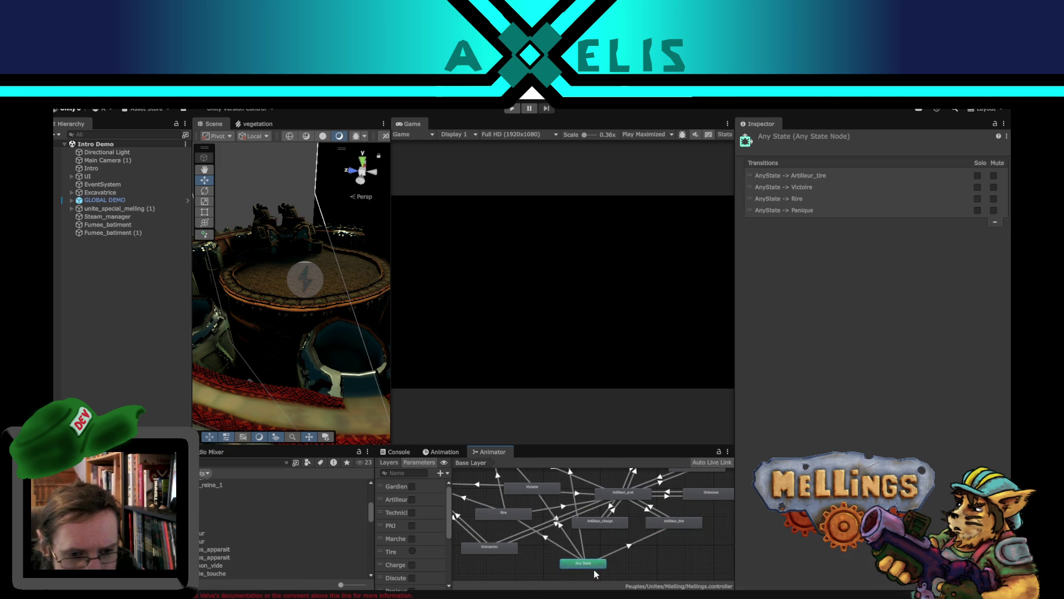
pyautogui.press('a')
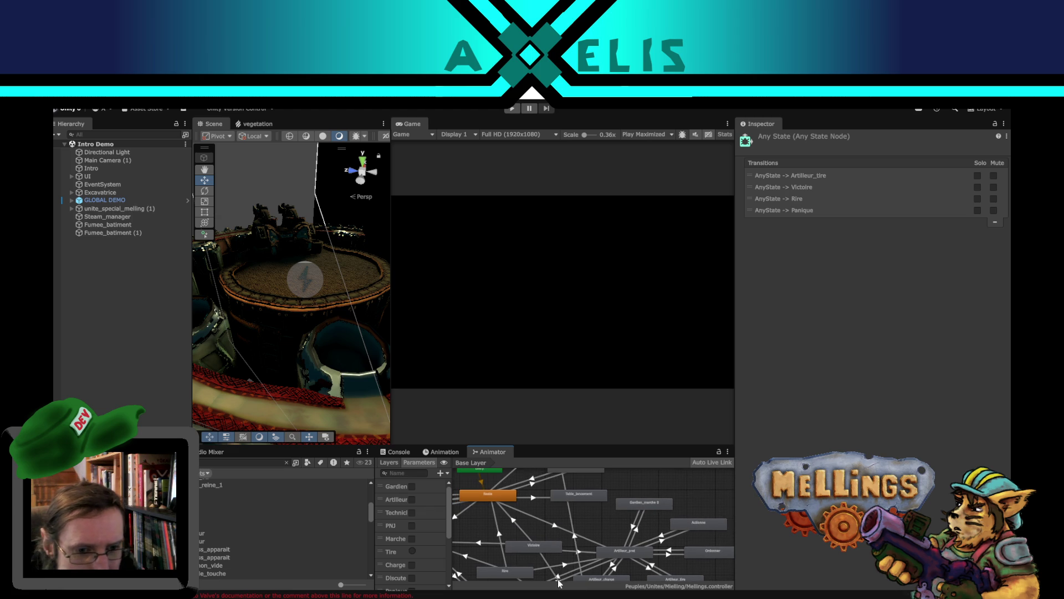
pyautogui.press('a')
pyautogui.click(563, 474)
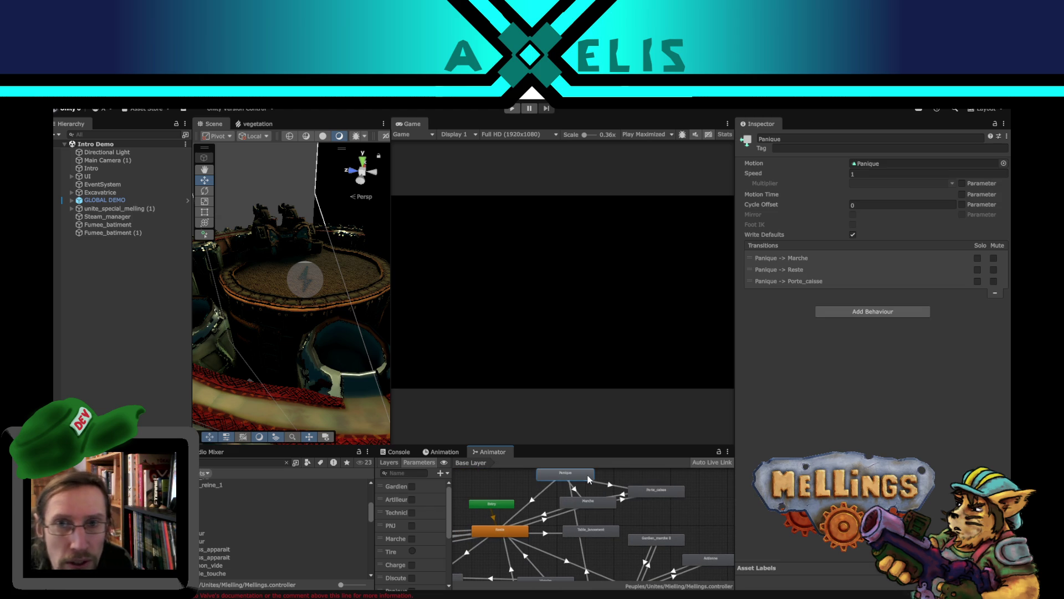
pyautogui.moveTo(547, 554)
pyautogui.mouseDown()
pyautogui.moveTo(647, 497)
pyautogui.moveTo(623, 498)
pyautogui.mouseUp()
# - Make line 515's SetTrigger use "Panique" instead of "Ordonne", recompile in Unity, and review the Parameters list
pyautogui.hotkey('alt', 'Tab')
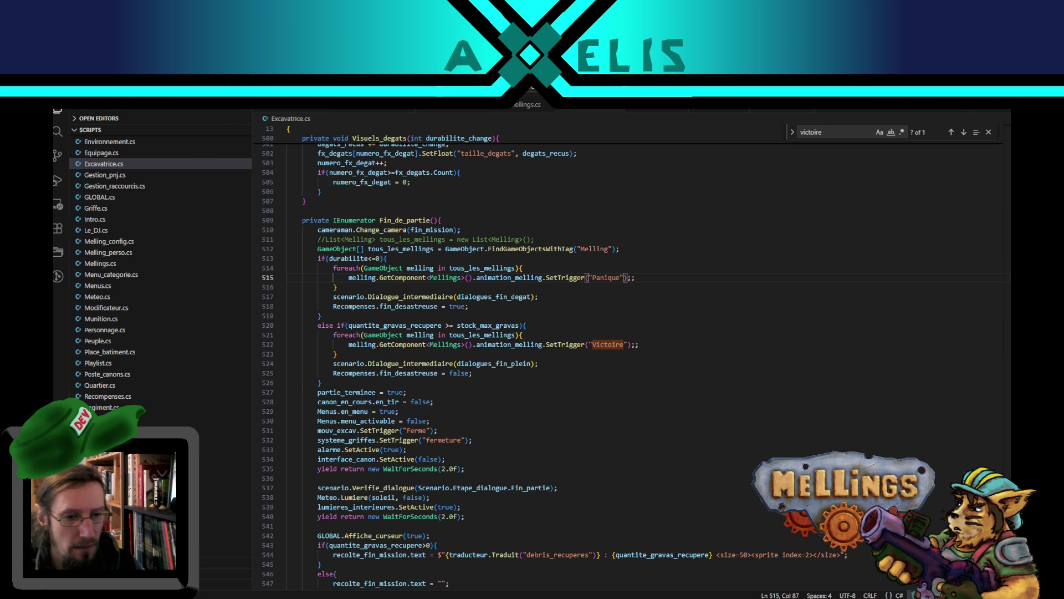
pyautogui.hotkey('alt', 'Tab')
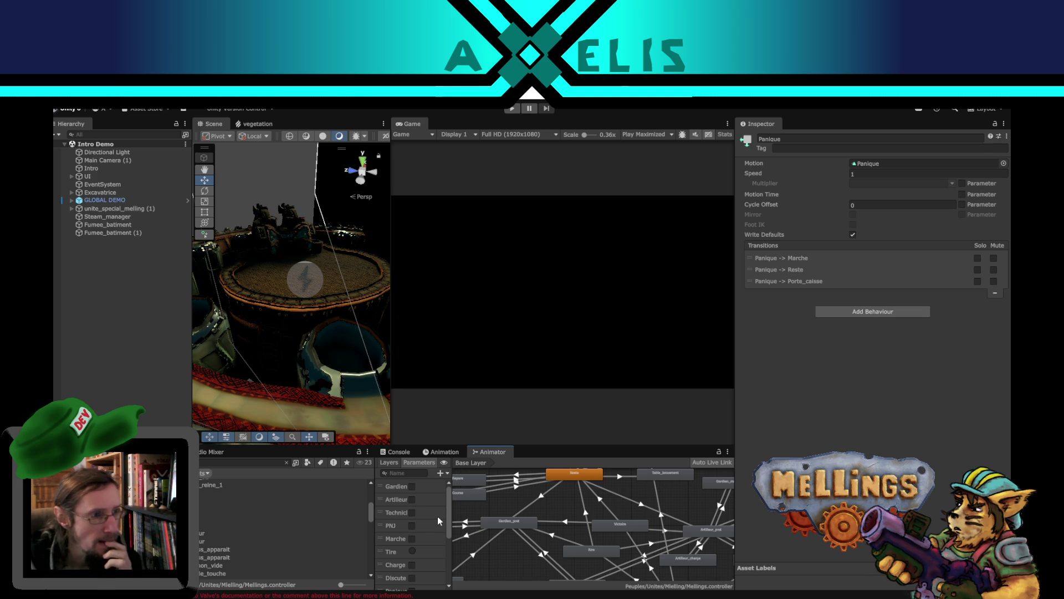
pyautogui.scroll(-5, 419, 529)
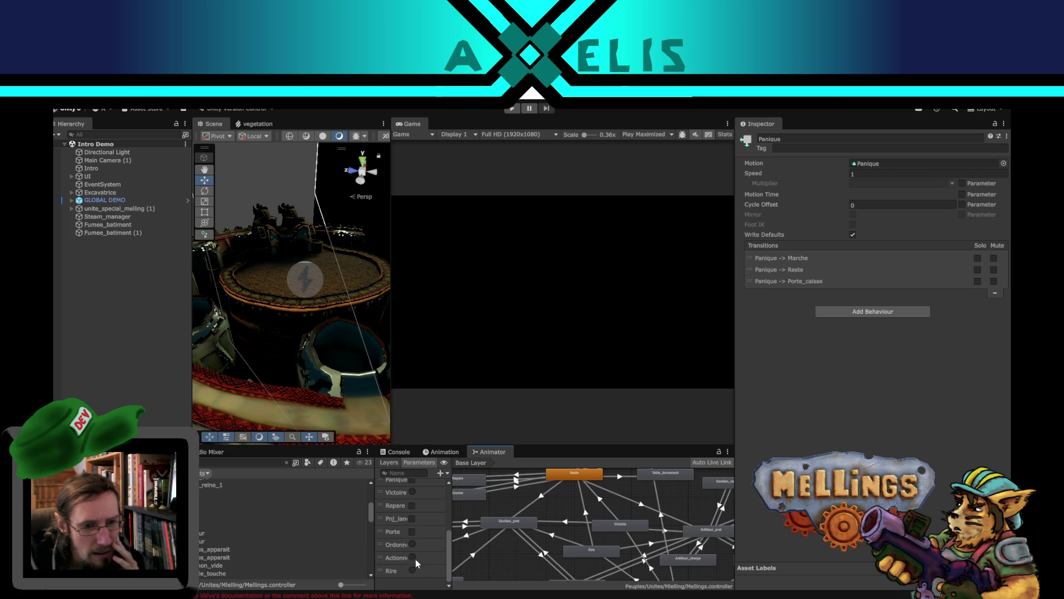
pyautogui.scroll(4, 424, 527)
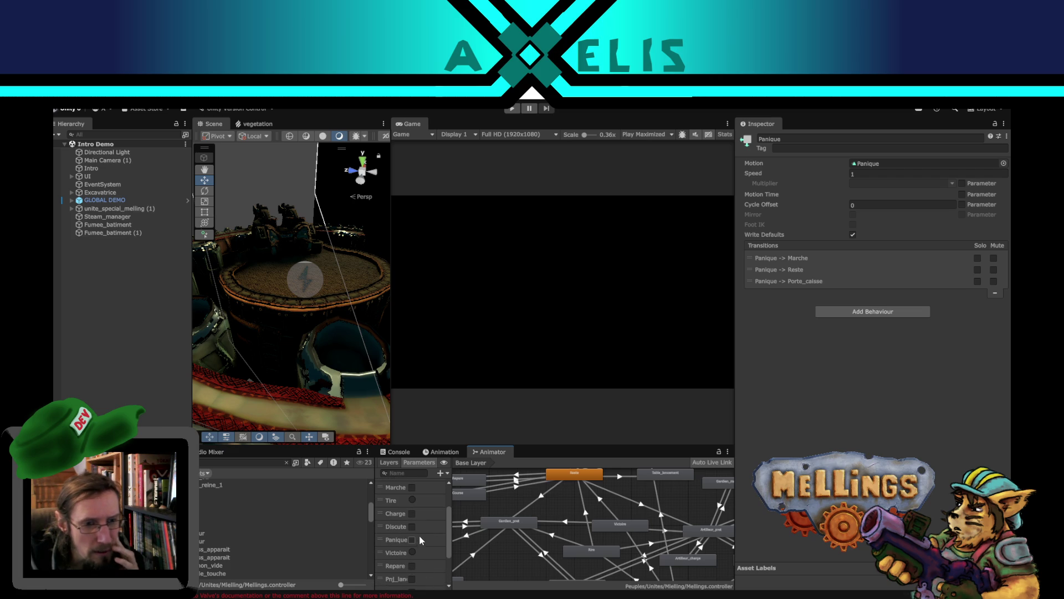
pyautogui.hotkey('alt', 'Tab')
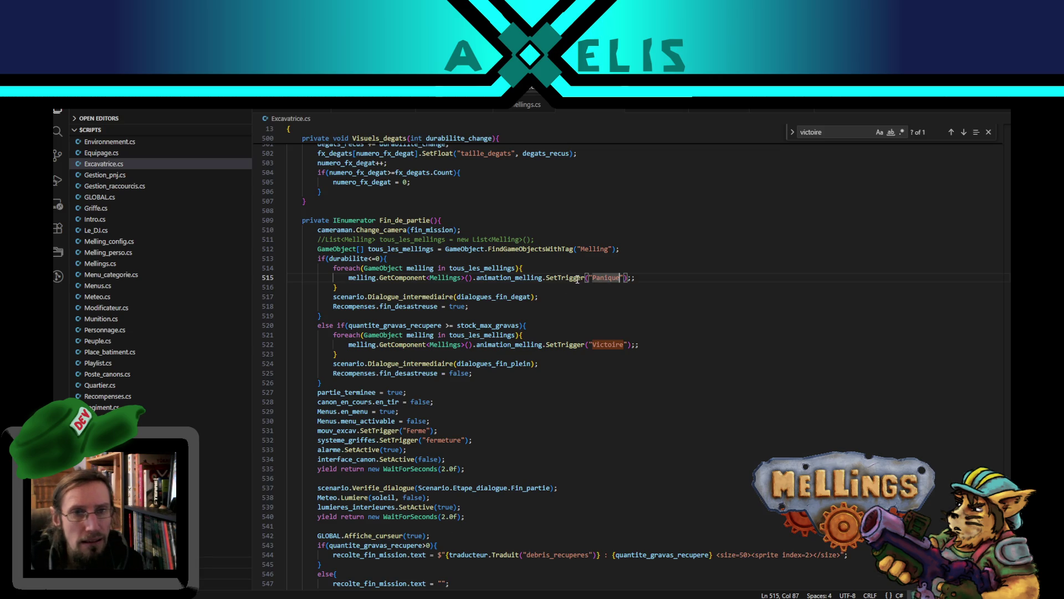
# - Change line 515 to SetBool("Panique", true) and return to Unity to recompile
pyautogui.moveTo(586, 280); pyautogui.dragTo(559, 280)
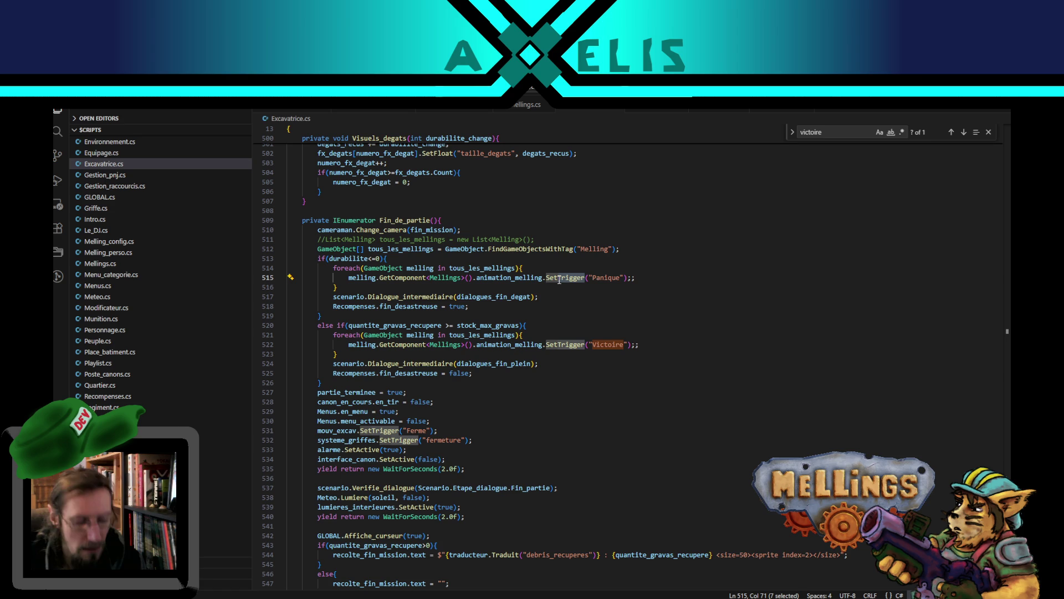
pyautogui.write('Bool')
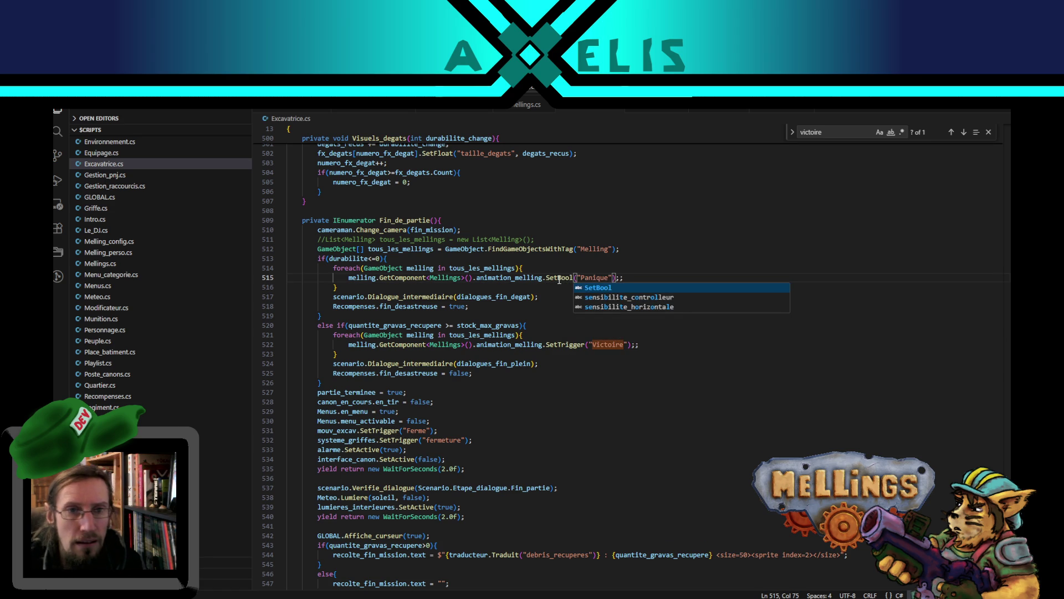
pyautogui.press('Escape')
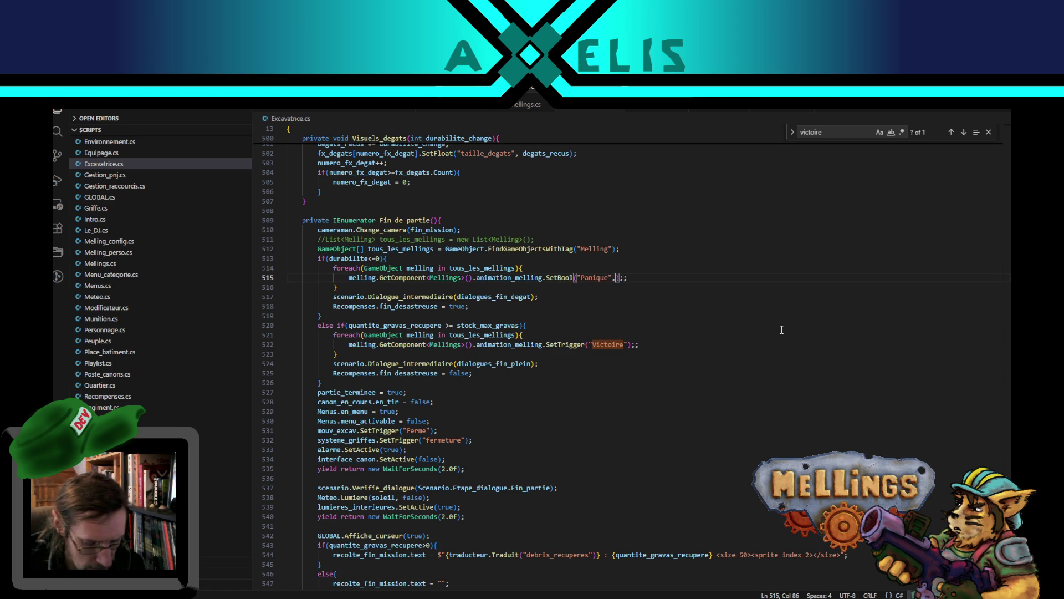
pyautogui.write('rue')
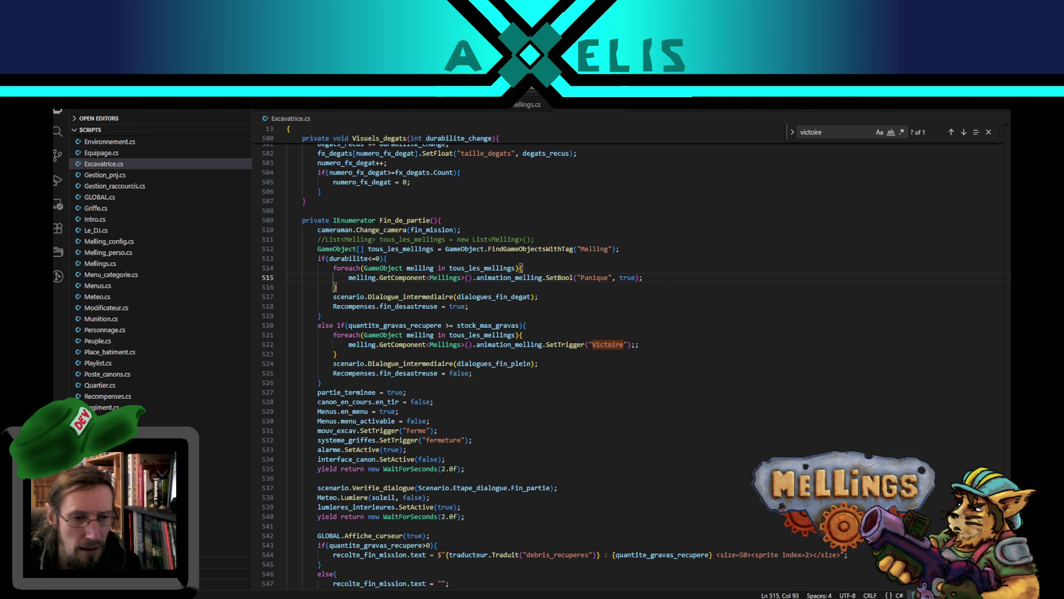
pyautogui.hotkey('alt', 'Tab')
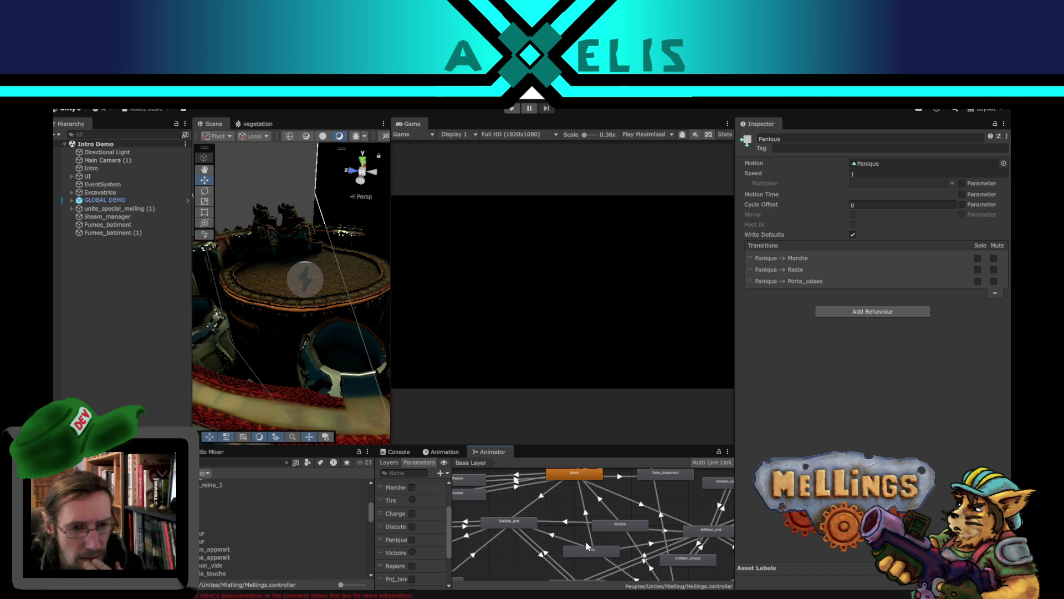
# - Pull the Animator graph out into its own window and maximize it
pyautogui.moveTo(560, 516)
pyautogui.mouseDown()
pyautogui.moveTo(571, 494)
pyautogui.moveTo(596, 526)
pyautogui.moveTo(601, 513)
pyautogui.mouseUp()
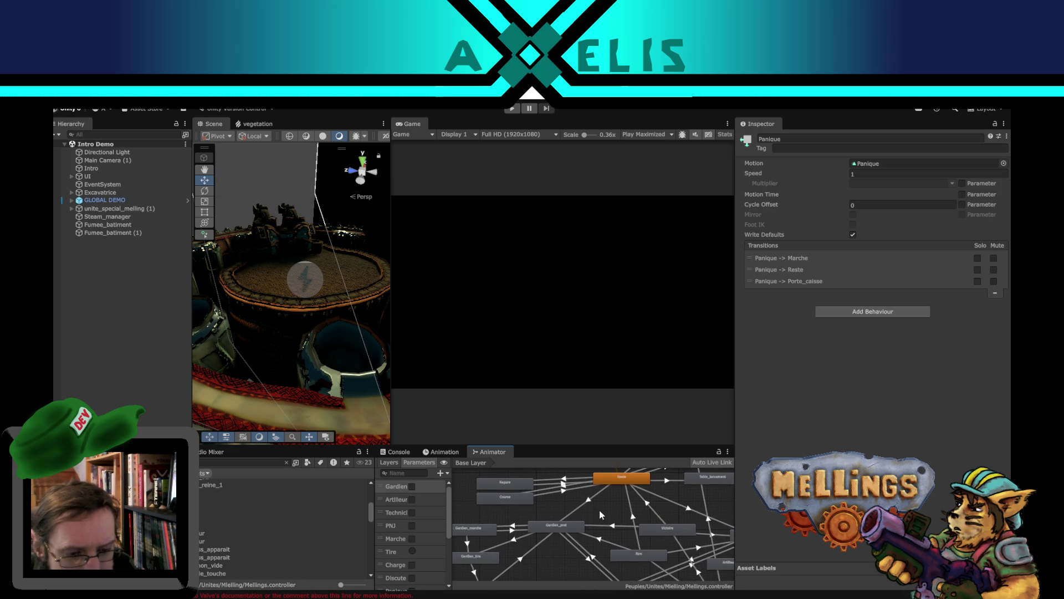
pyautogui.scroll(2, 601, 509)
pyautogui.moveTo(492, 450)
pyautogui.mouseDown()
pyautogui.moveTo(493, 281)
pyautogui.moveTo(524, 279)
pyautogui.mouseUp()
pyautogui.click(669, 205)
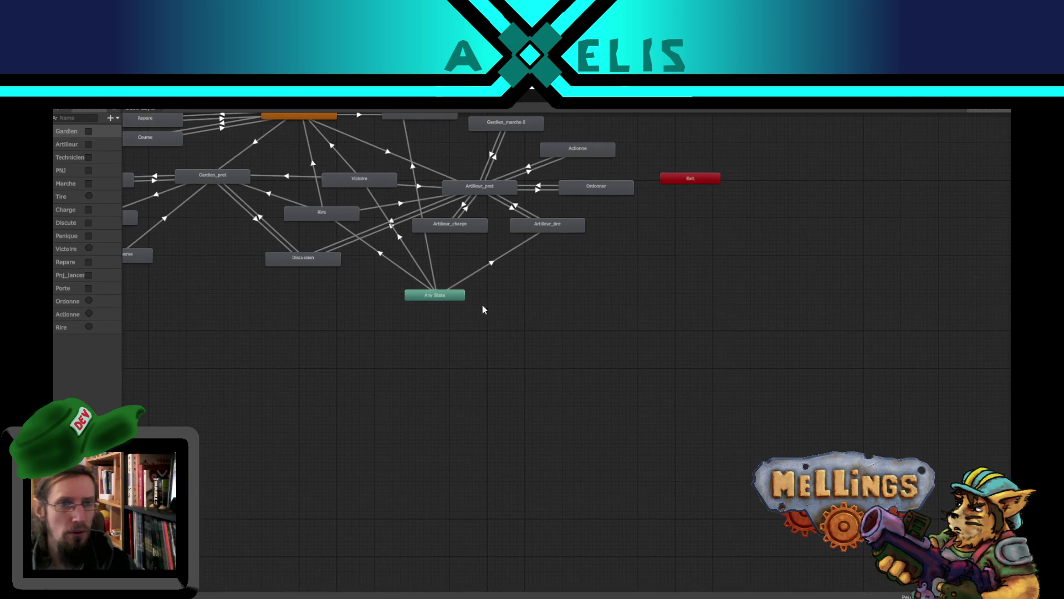
# - Select the Victoire state and the Any State→Victoire transition, then restore the window size
pyautogui.moveTo(261, 305); pyautogui.dragTo(441, 476)
pyautogui.scroll(3, 441, 475)
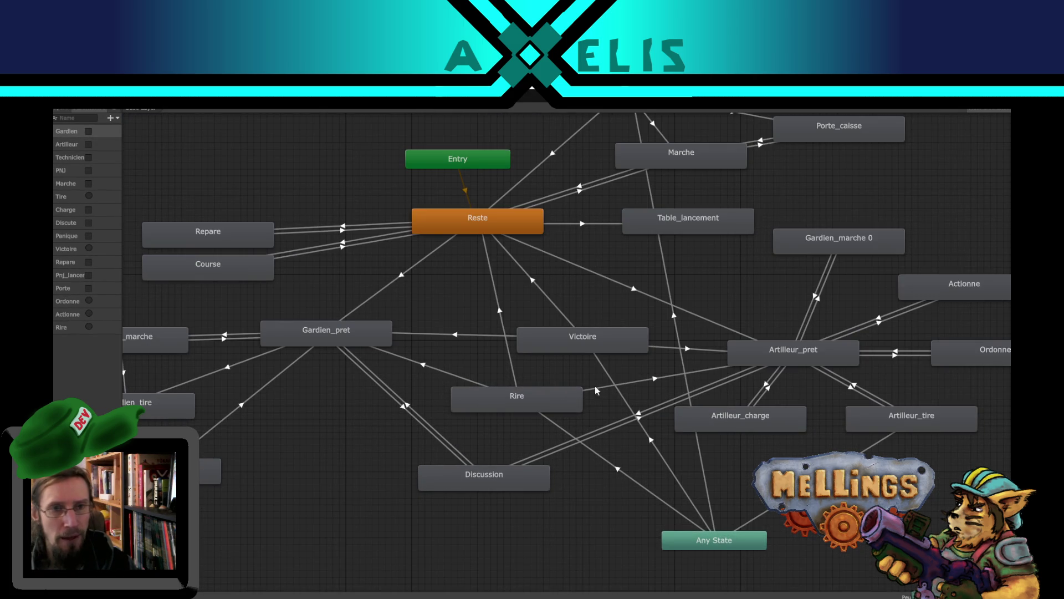
pyautogui.click(595, 339)
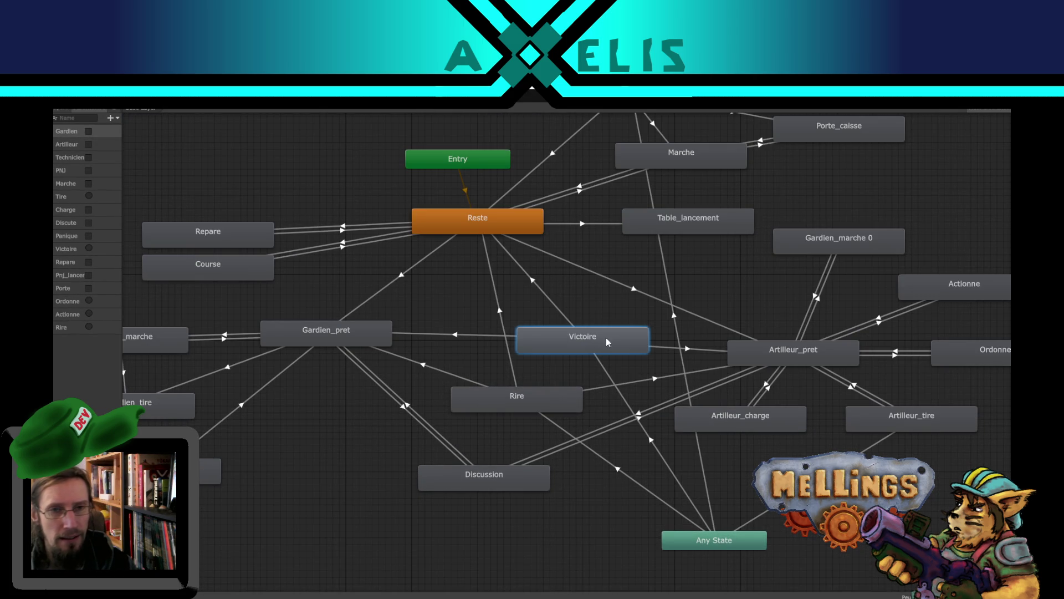
pyautogui.click(665, 469)
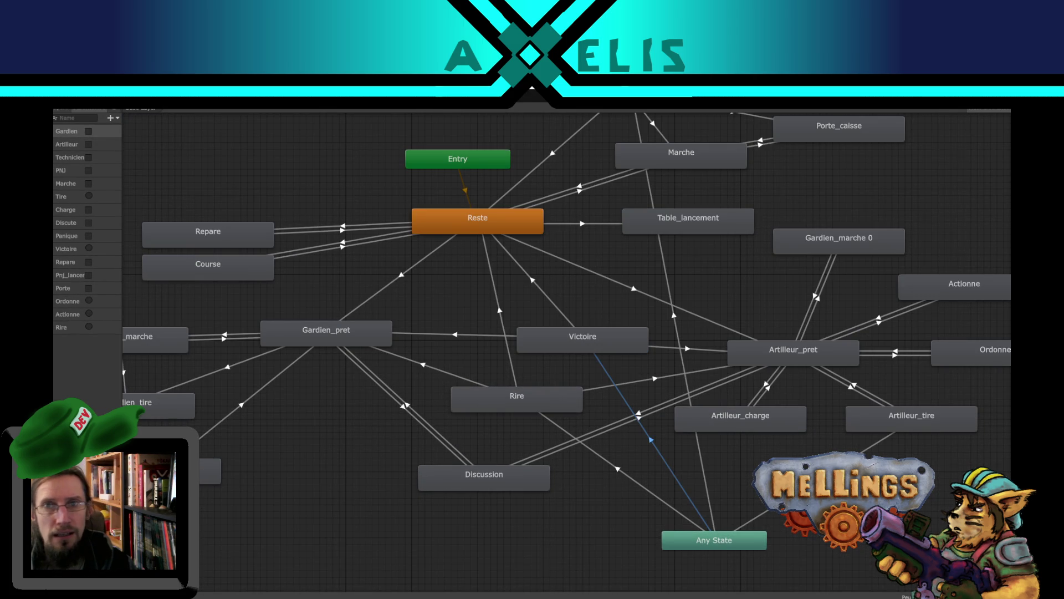
pyautogui.hotkey('shift', 'space')
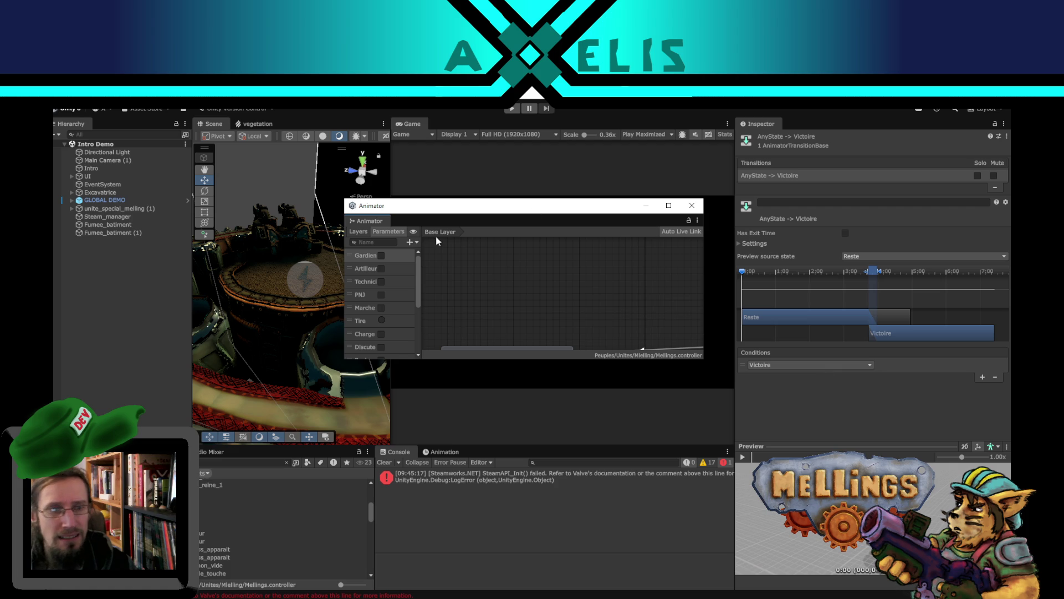
# - Dock the Animator beside Animation, show the Console, and run the game to the mission panel
pyautogui.moveTo(367, 218); pyautogui.dragTo(481, 450)
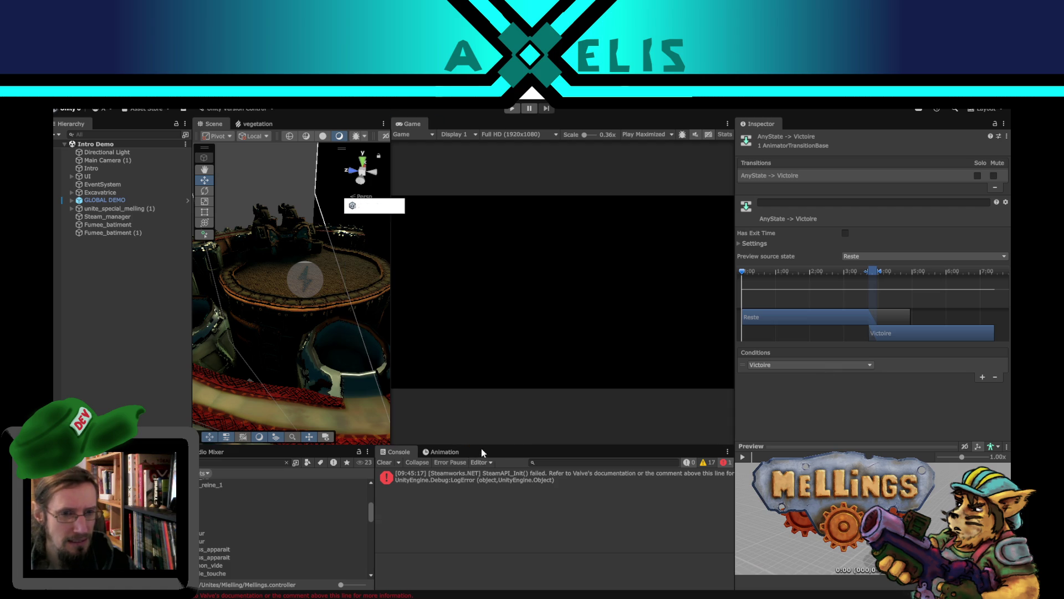
pyautogui.click(96, 340)
pyautogui.click(394, 453)
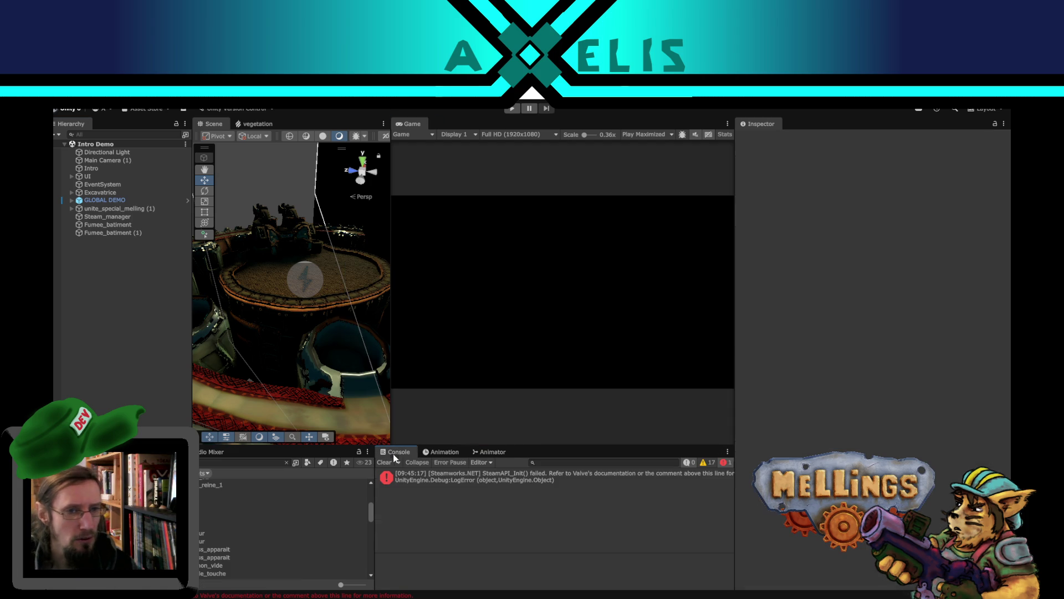
pyautogui.click(512, 110)
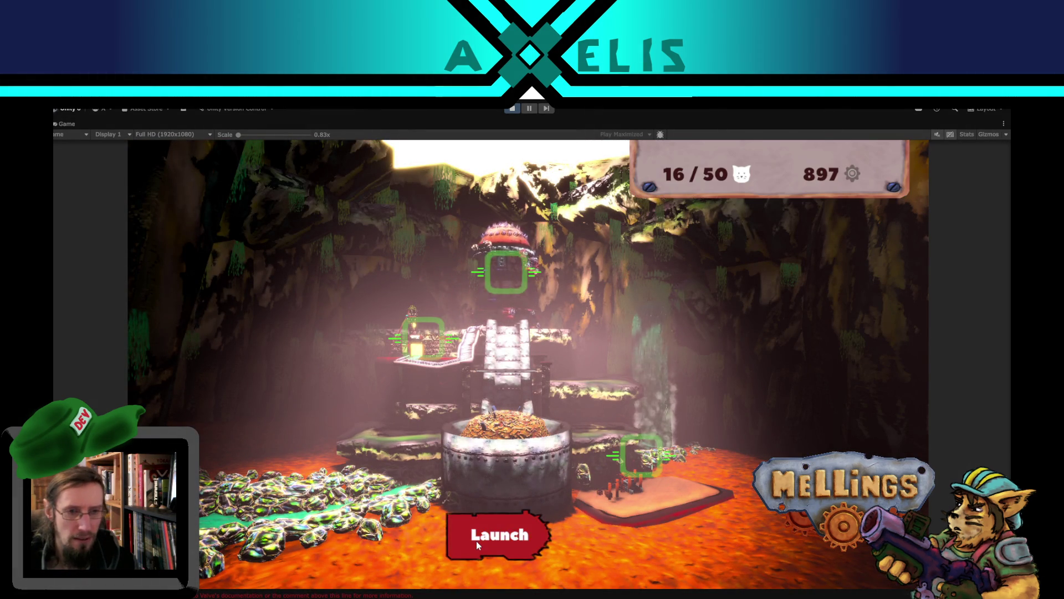
pyautogui.click(476, 541)
# - Launch the mission, fire the heavy cannon, and play until the Gunner announces the retreat
pyautogui.click(346, 475)
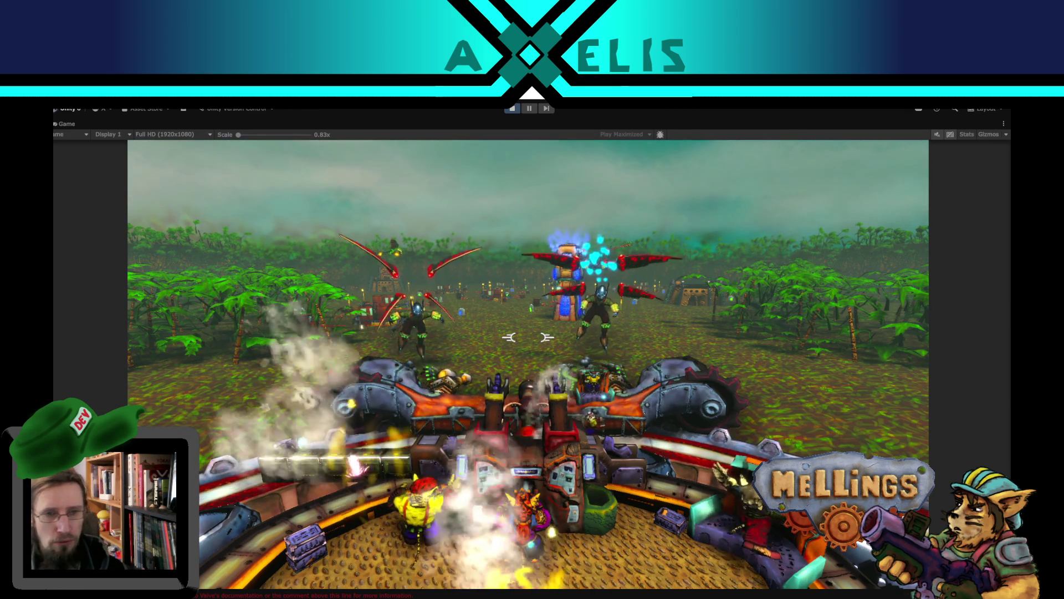
pyautogui.press('q')
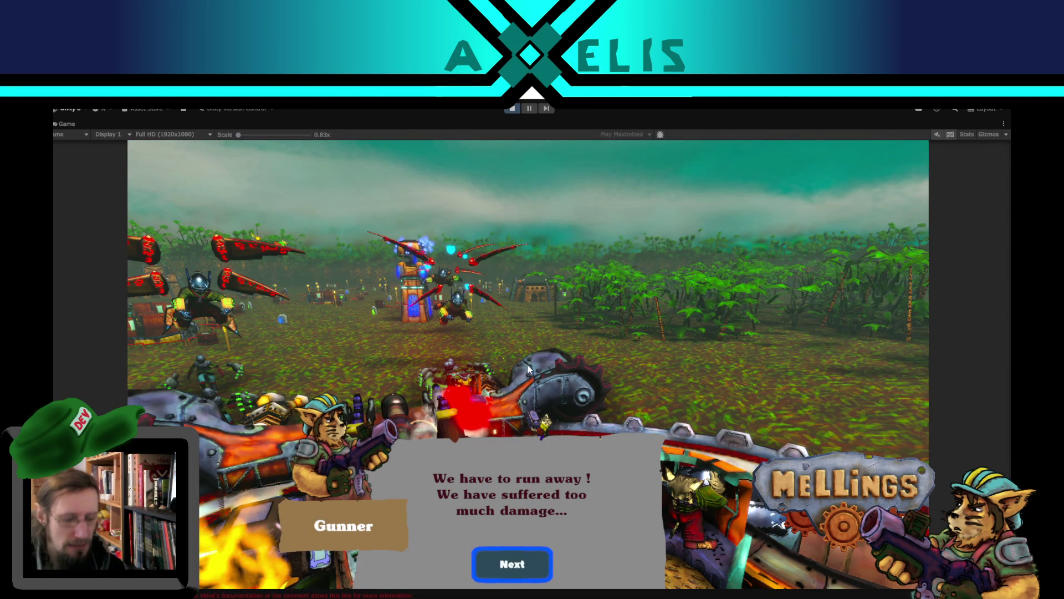
pyautogui.press('space')
pyautogui.press('space')
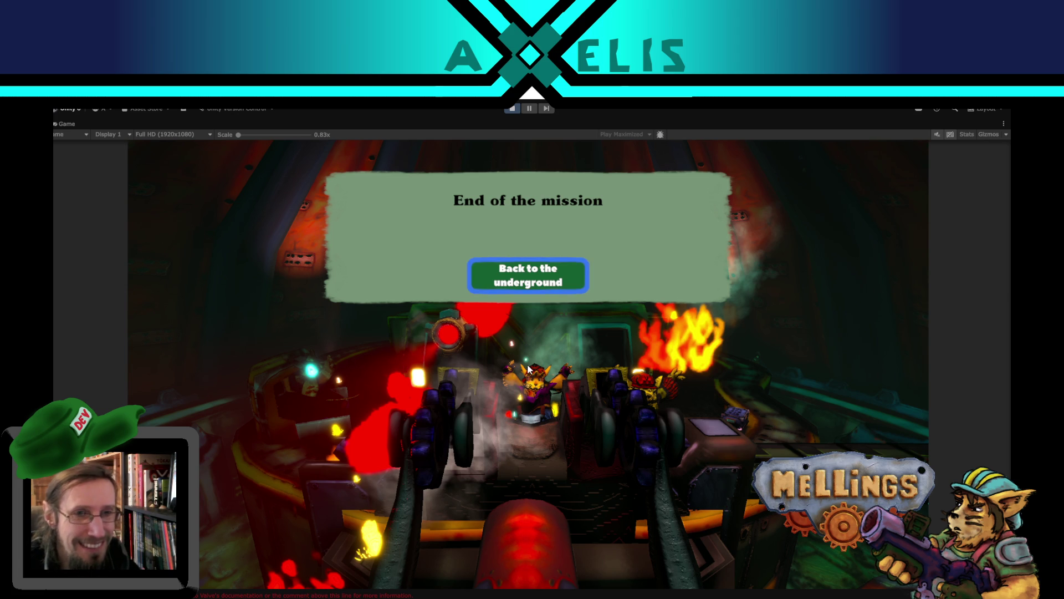
# - Return to the underground cave and relaunch the Jungle mission
pyautogui.press('Return')
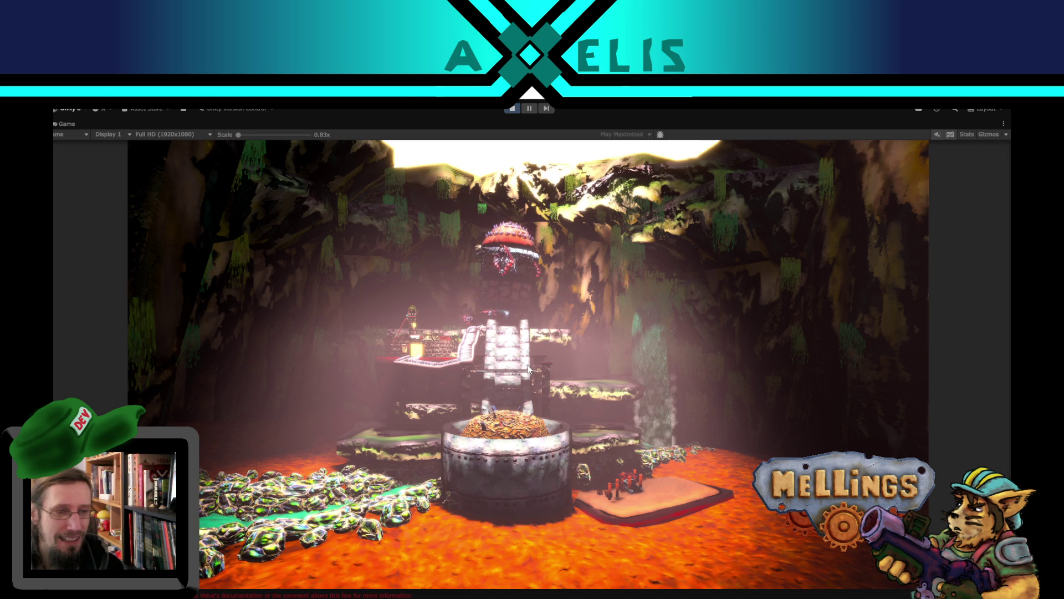
pyautogui.click(500, 548)
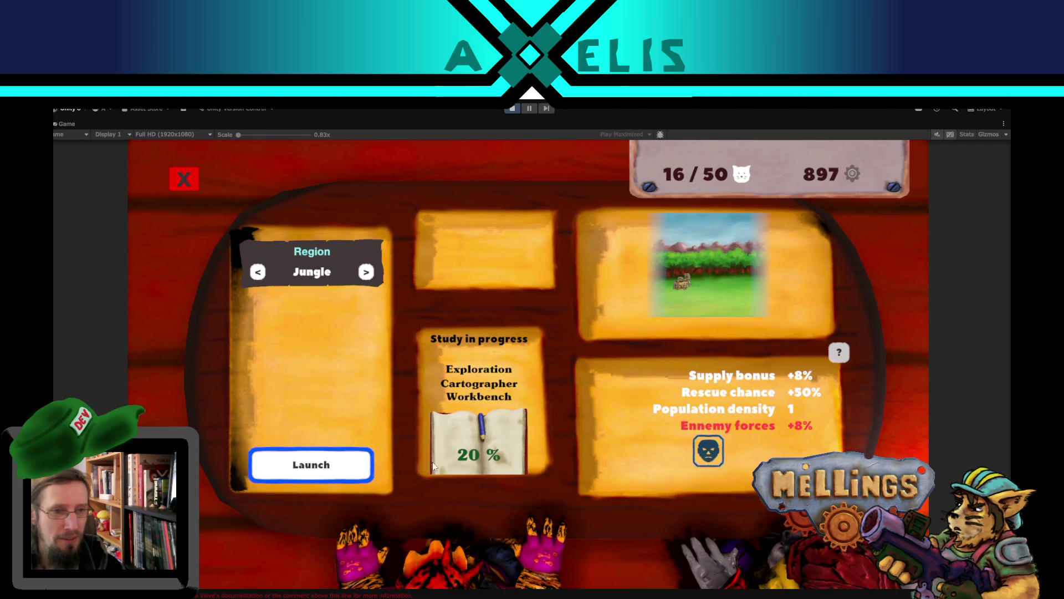
pyautogui.click(332, 478)
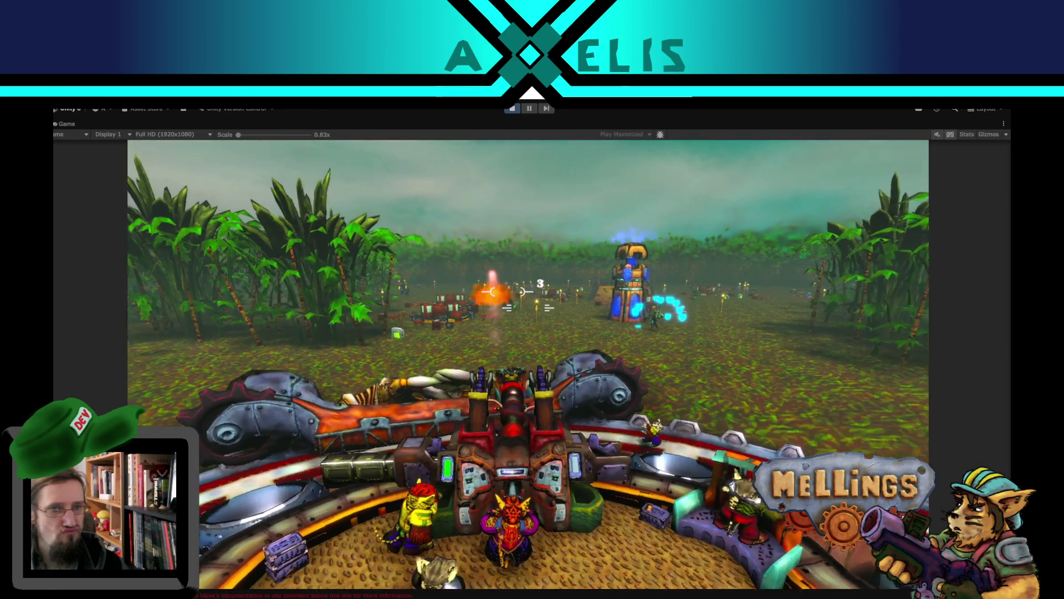
# - Swing the vehicle's turret left and right to centre the enemy tower
pyautogui.press('a')
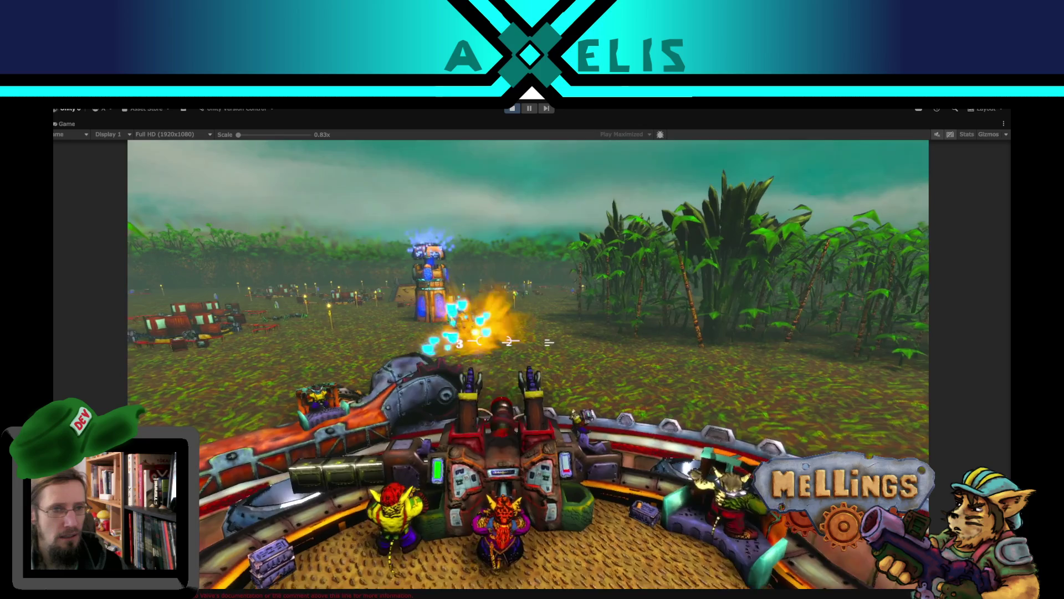
pyautogui.press('a')
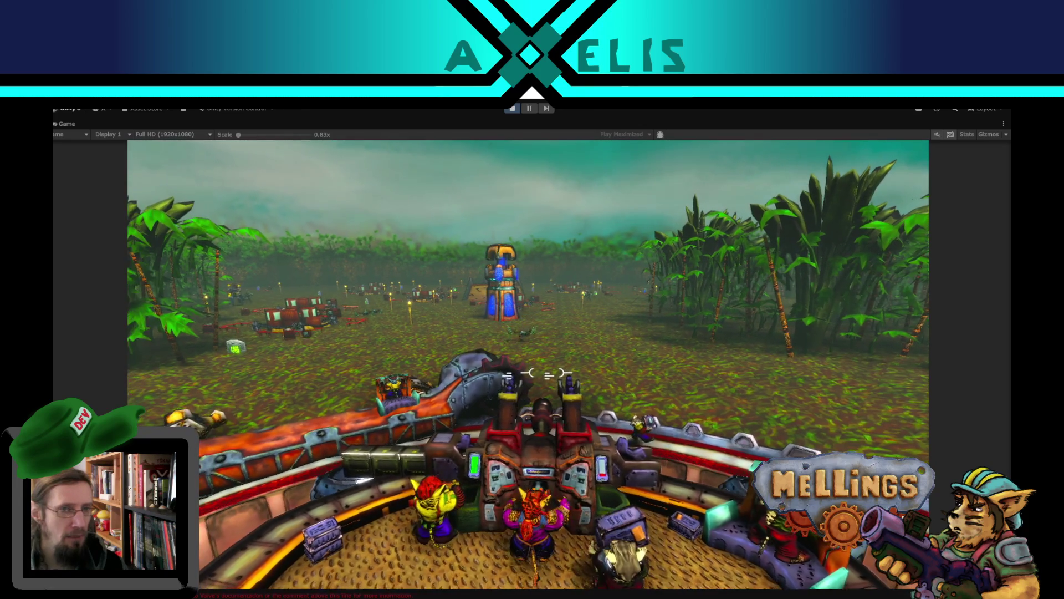
pyautogui.press('a')
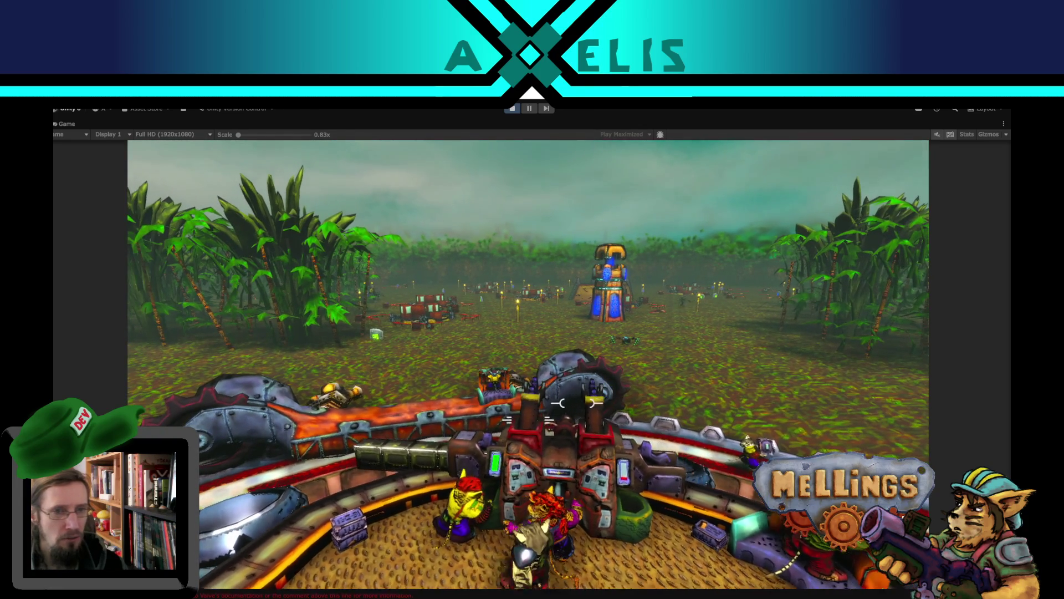
pyautogui.press('d')
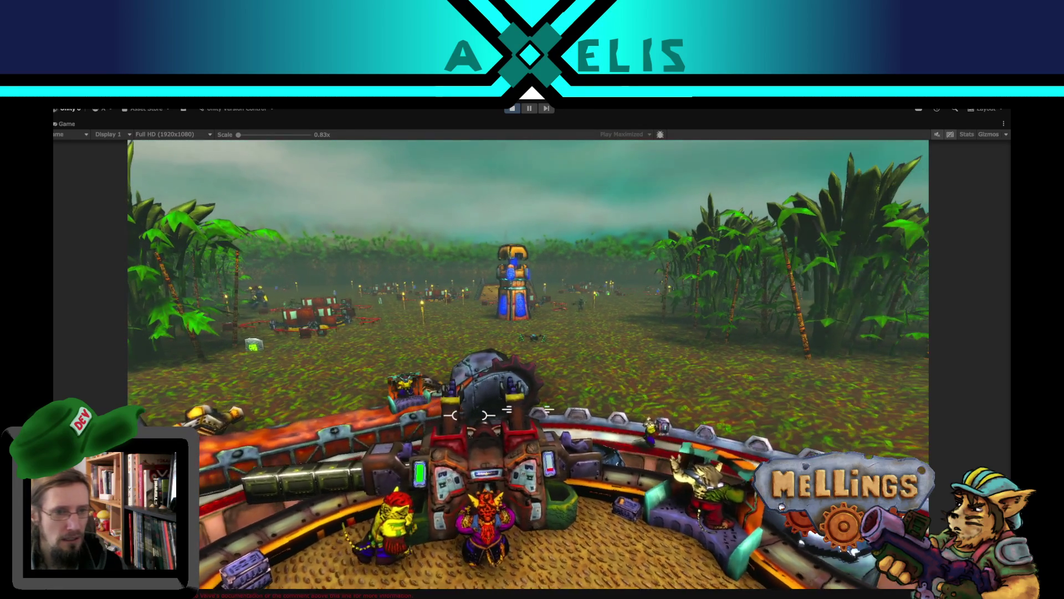
pyautogui.press('a')
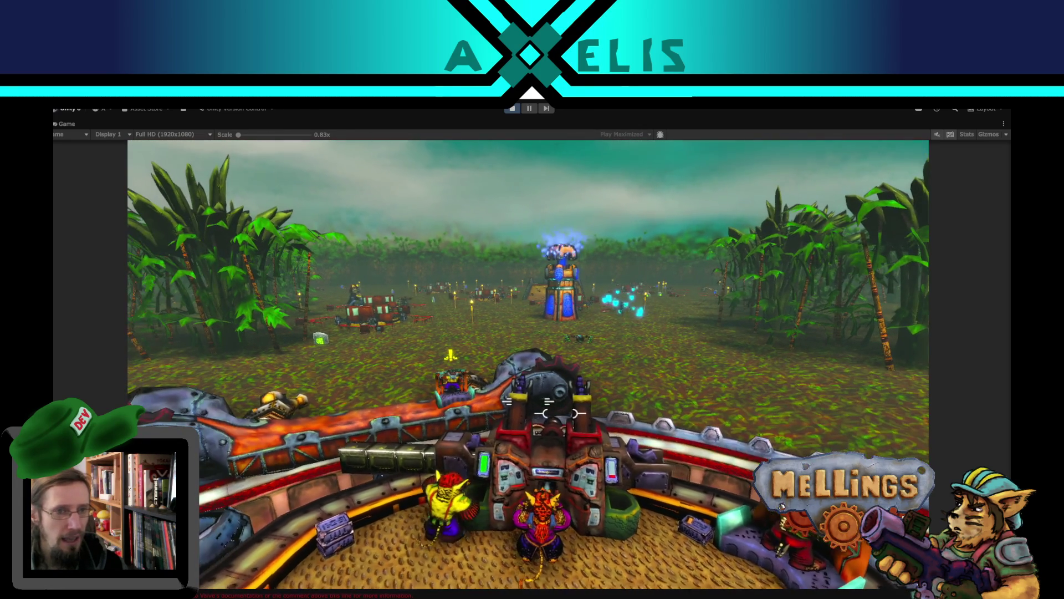
# - Fire the twin laser guns, then move to the rear platform and stacked box launcher
pyautogui.press('e')
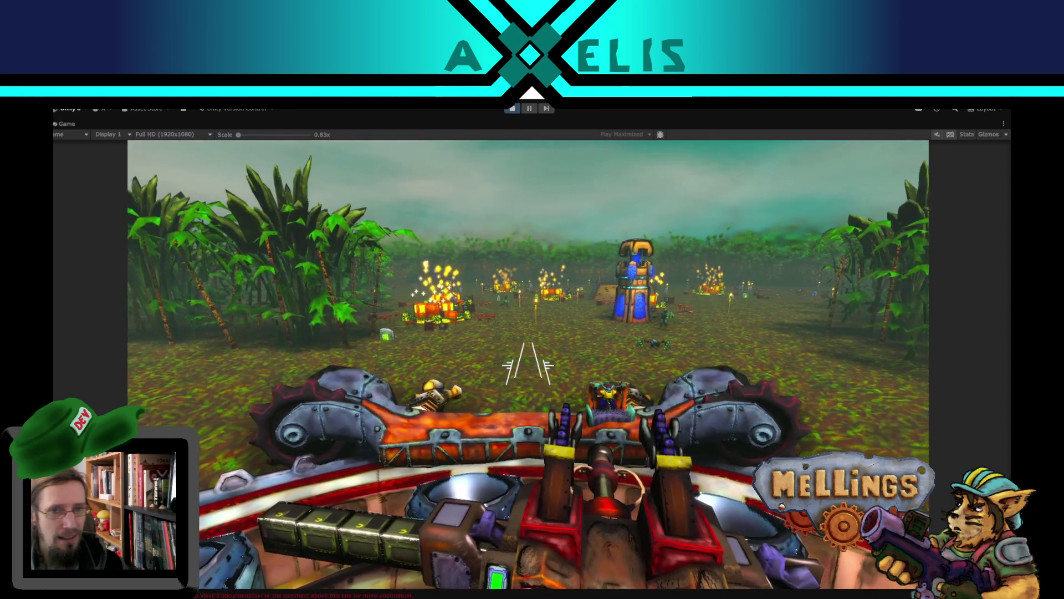
pyautogui.click(528, 364)
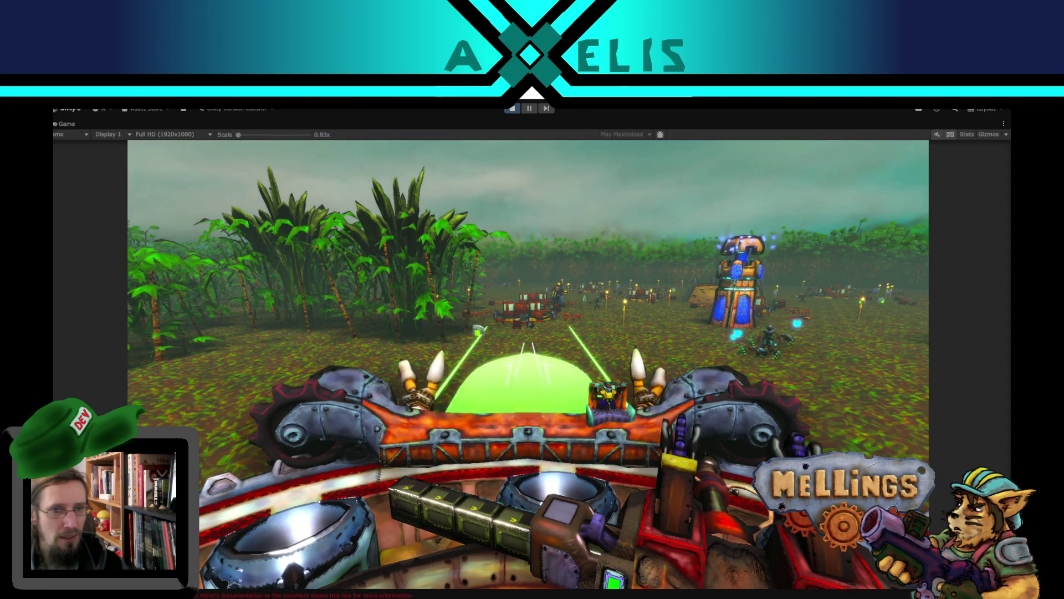
pyautogui.press('e')
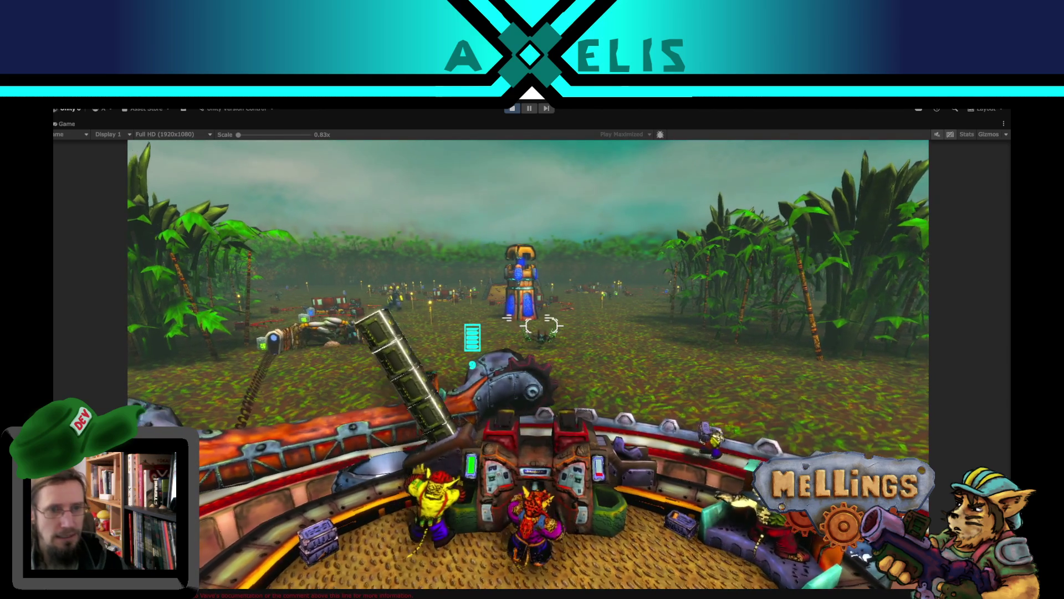
pyautogui.press('e')
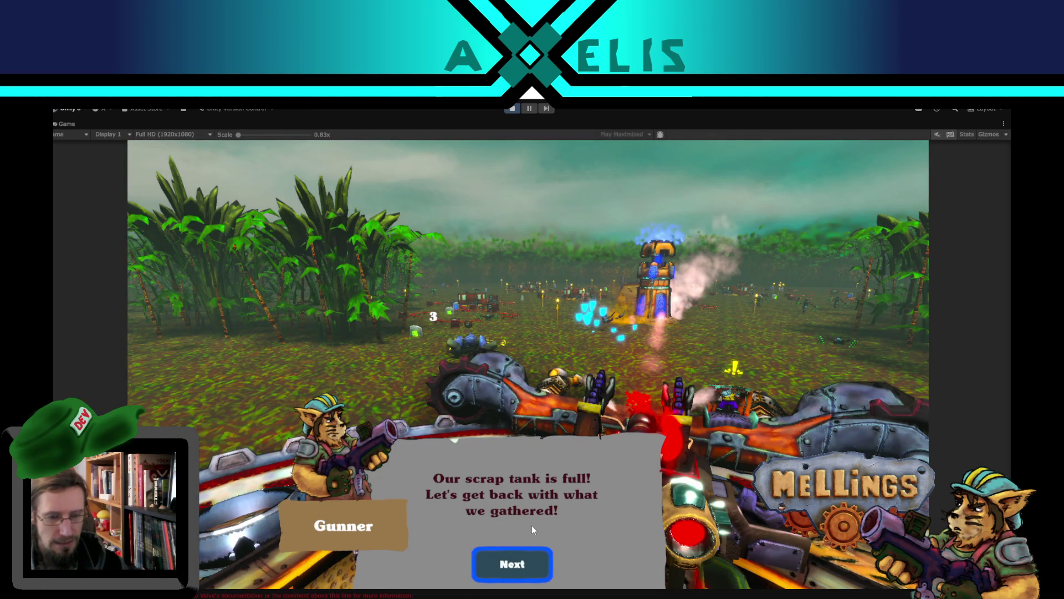
# - Dismiss the Gunner's full scrap tank message, return to the underground and accept the recap rewards
pyautogui.click(517, 568)
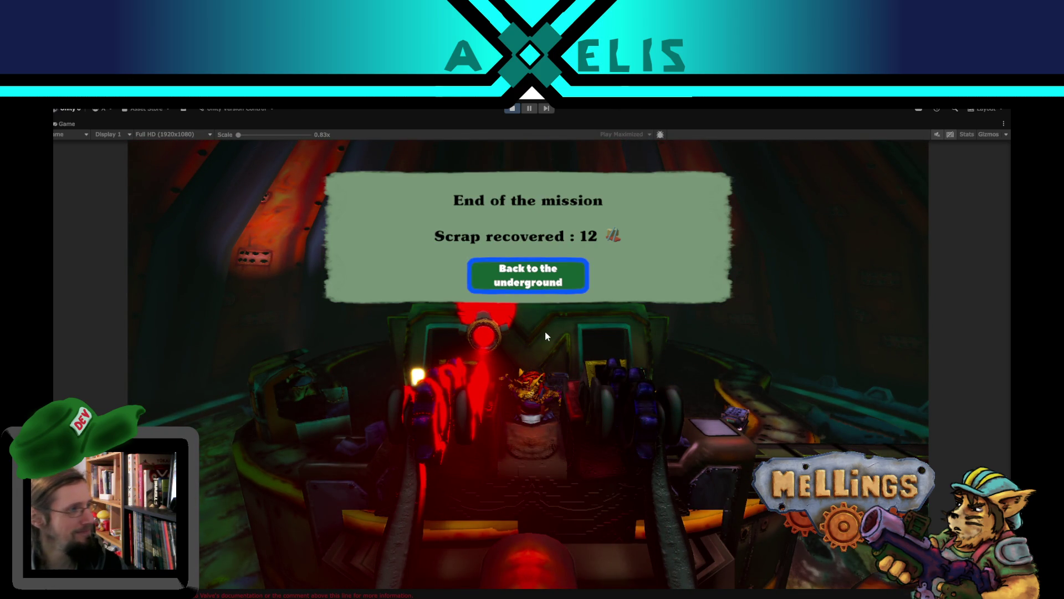
pyautogui.click(519, 289)
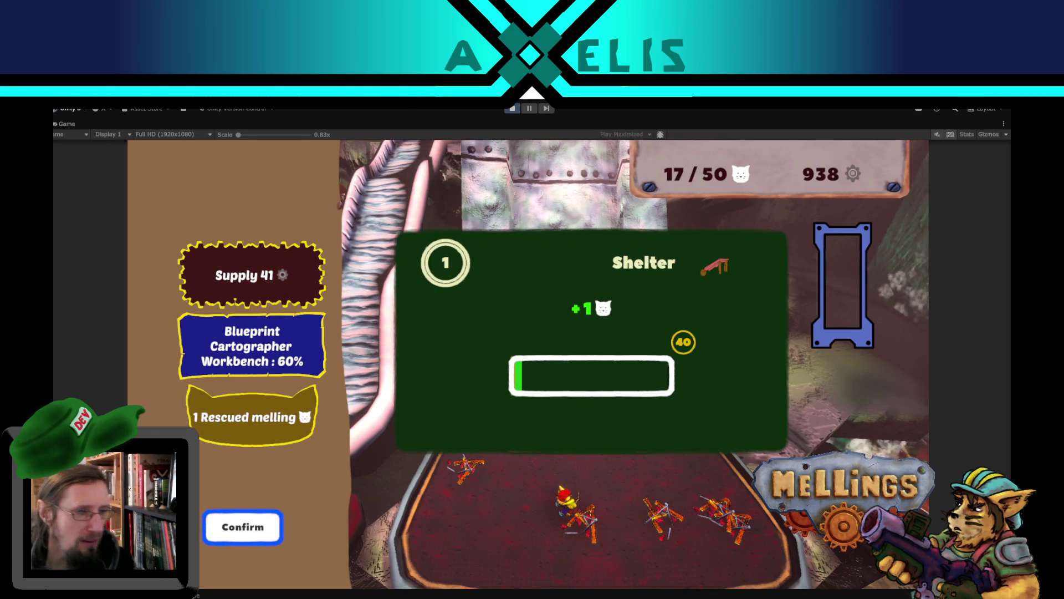
pyautogui.click(225, 529)
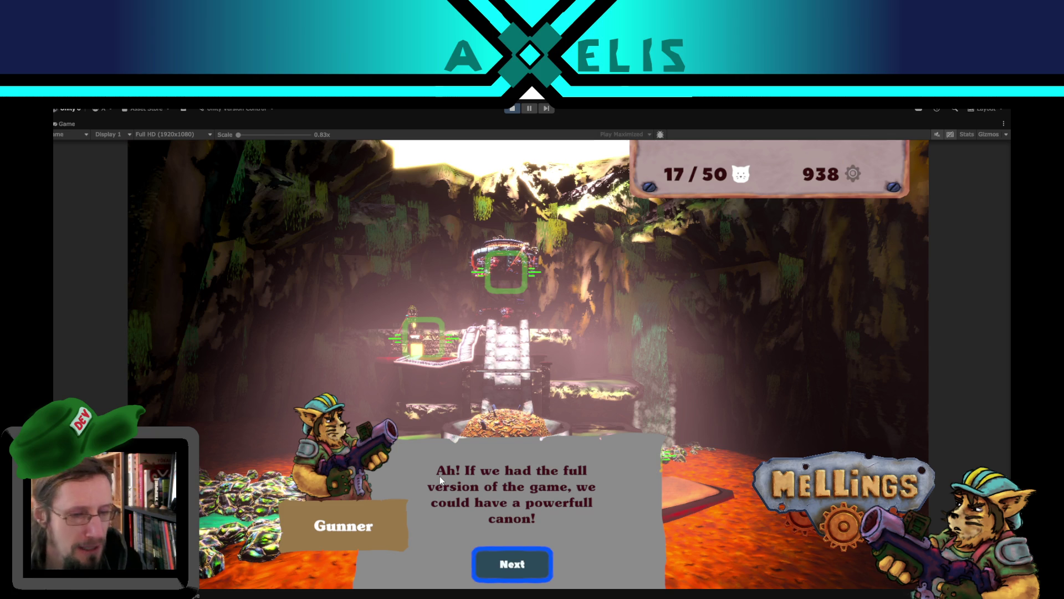
# - Finish the Gunner's dialogue and inspect the Exploration Lodge building in the cave base
pyautogui.click(486, 571)
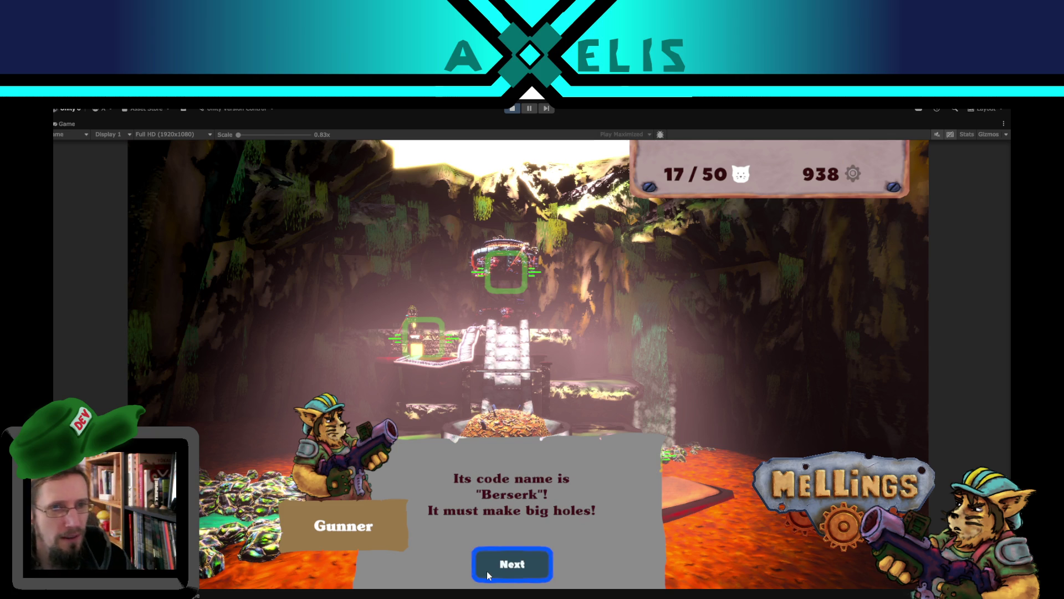
pyautogui.click(487, 571)
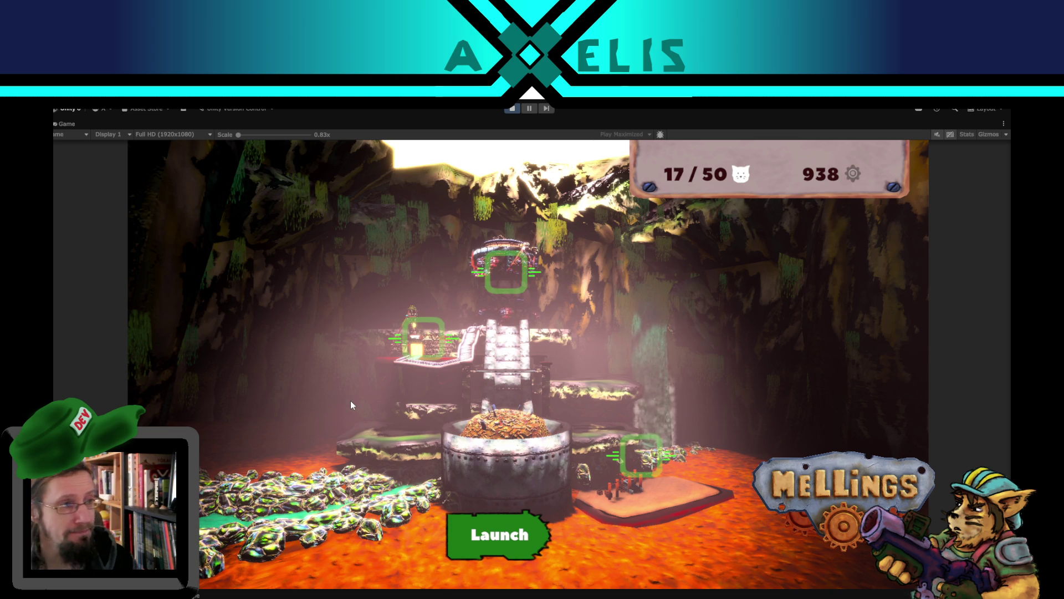
pyautogui.click(423, 340)
pyautogui.click(642, 348)
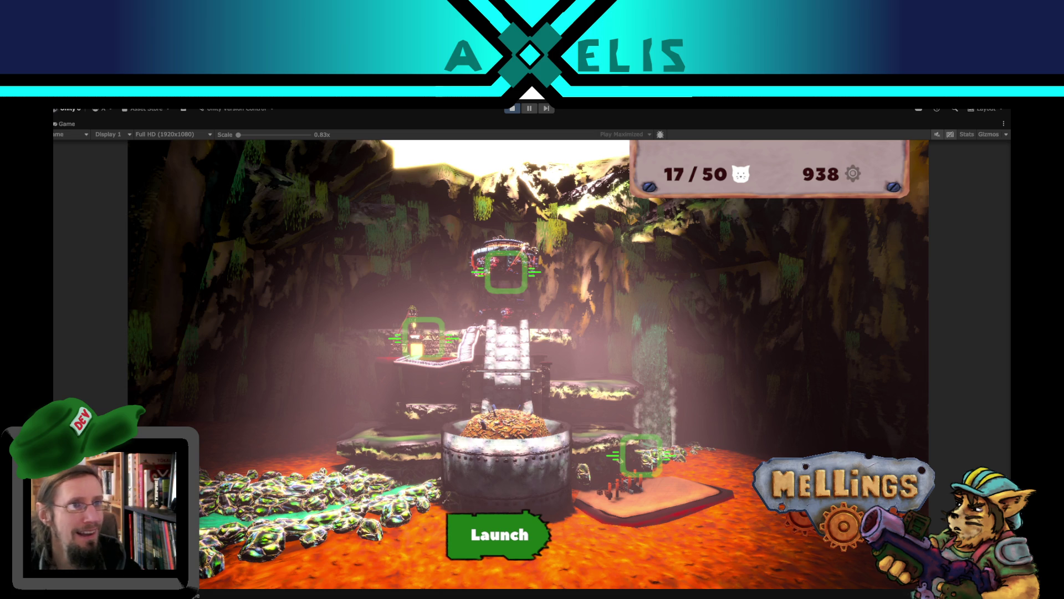
pyautogui.hotkey('alt', 'Tab')
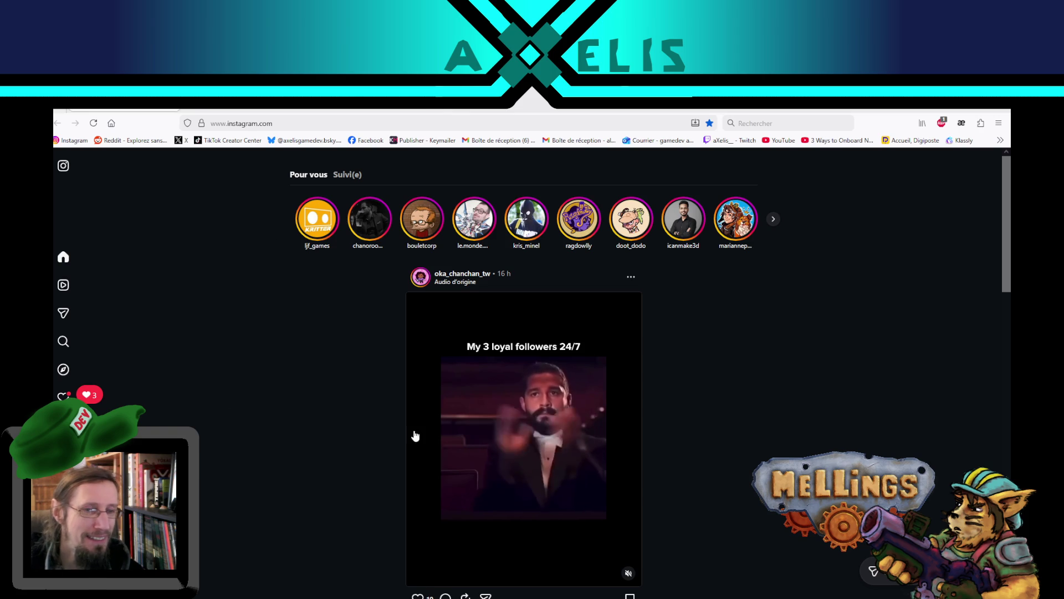
pyautogui.scroll(-1, 390, 444)
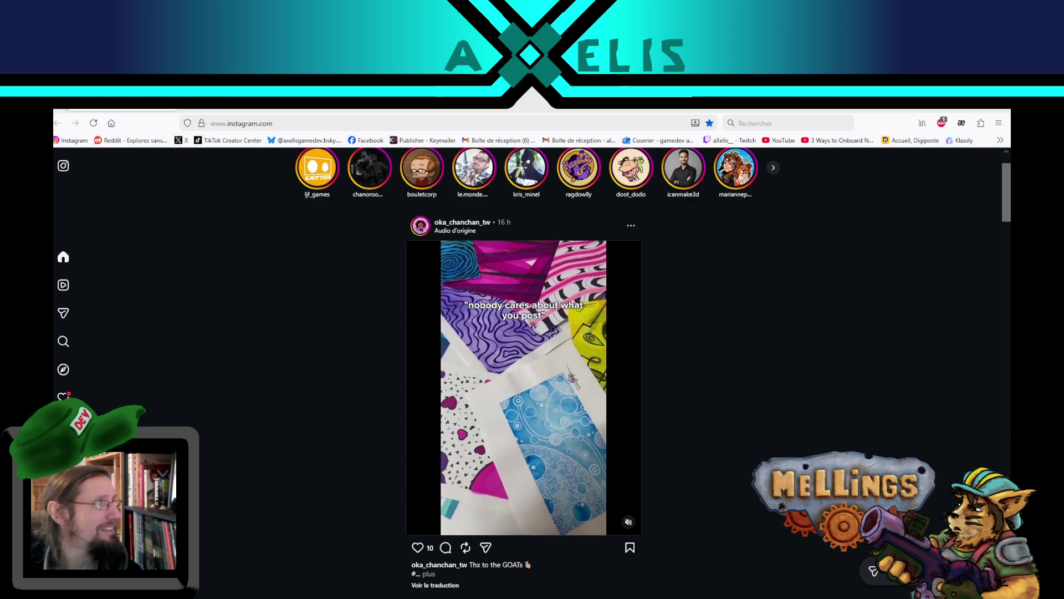
pyautogui.hotkey('alt', 'Tab')
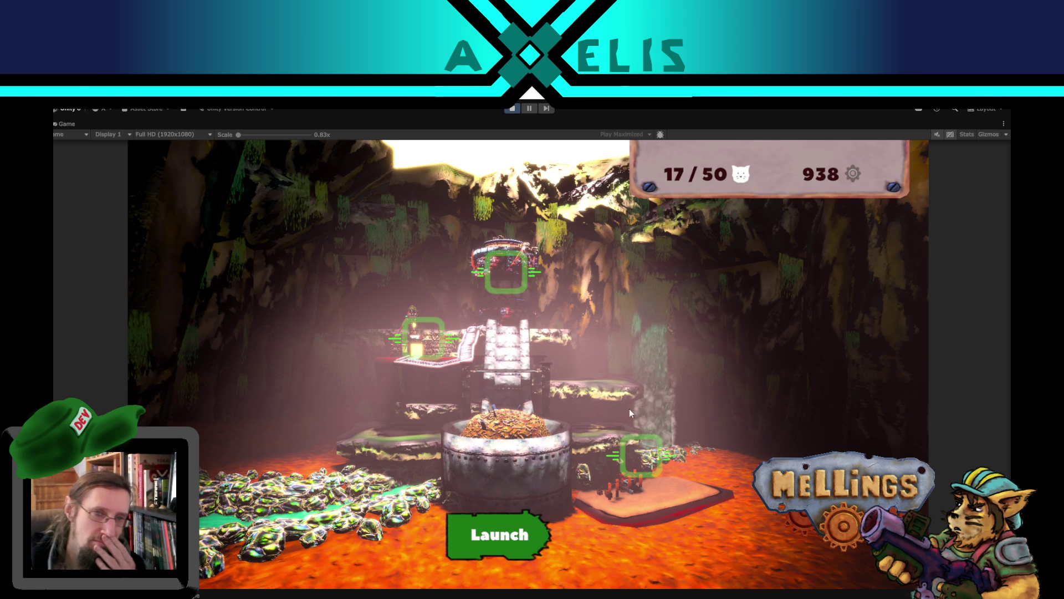
# - Delete the 'retour mission spéciale' line from mellings.txt in Notepad
pyautogui.hotkey('alt', 'Tab')
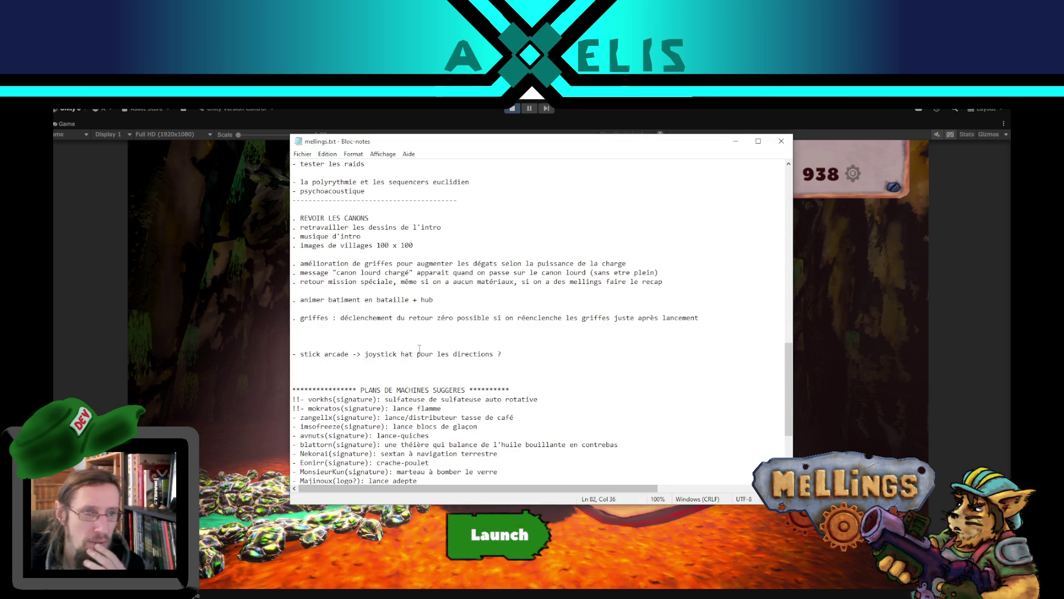
pyautogui.click(356, 282)
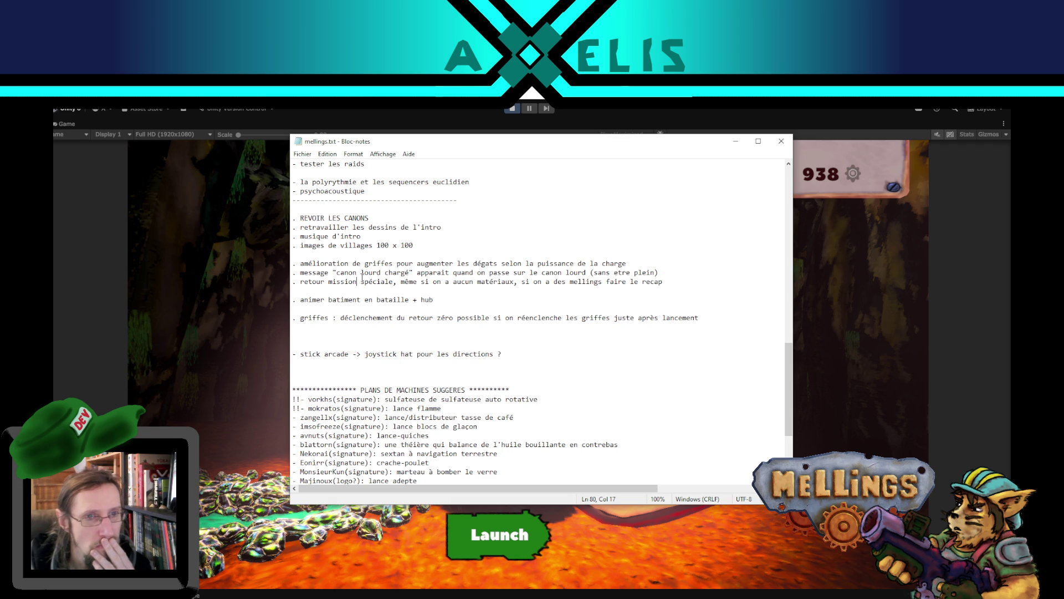
pyautogui.moveTo(671, 282); pyautogui.dragTo(671, 274)
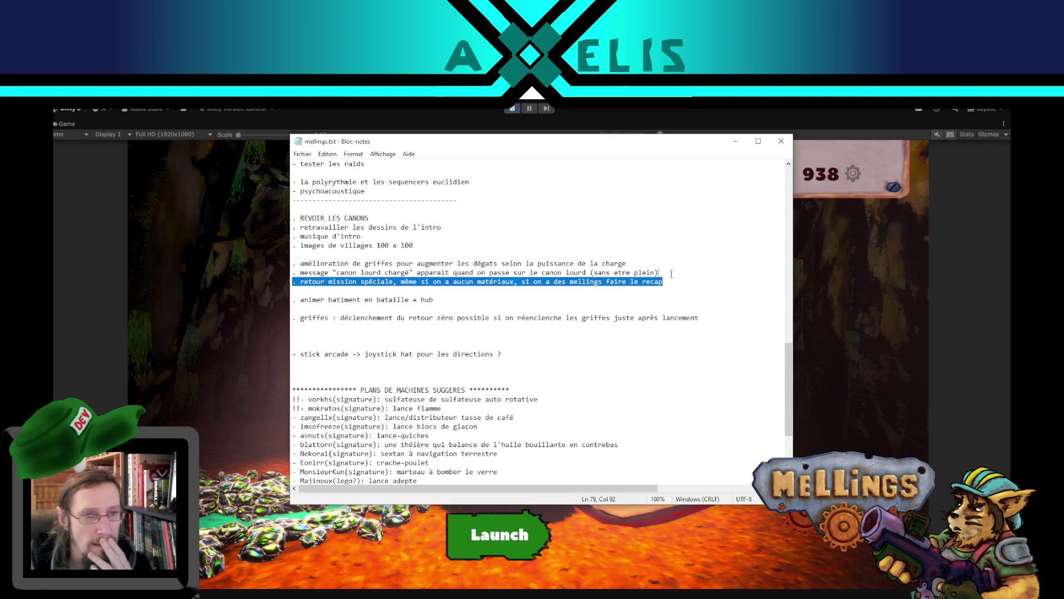
pyautogui.press('Delete')
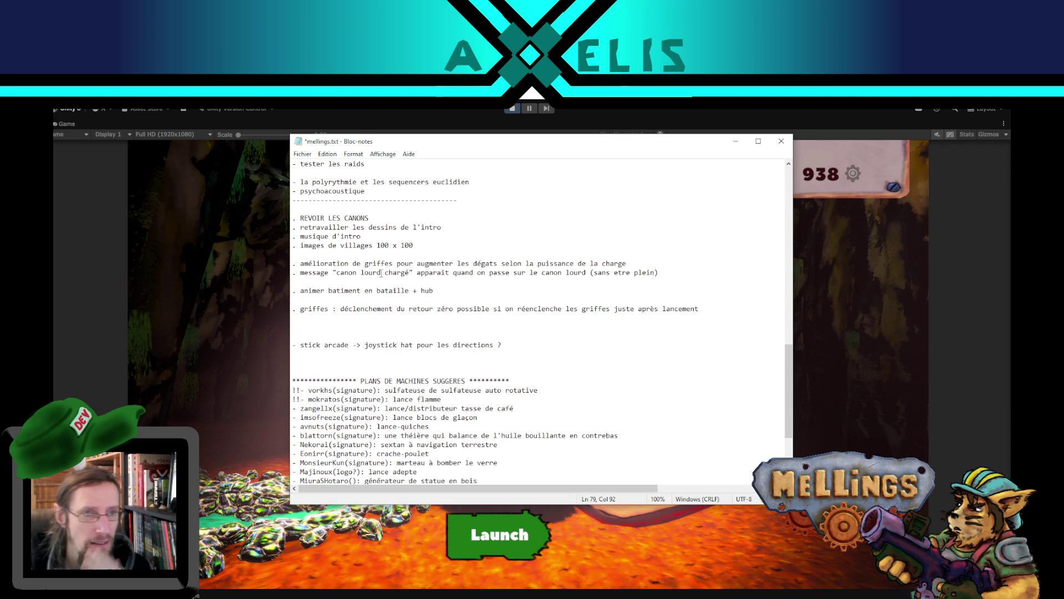
# - Append ??? to the end of the heavy-cannon note line
pyautogui.doubleClick(314, 273)
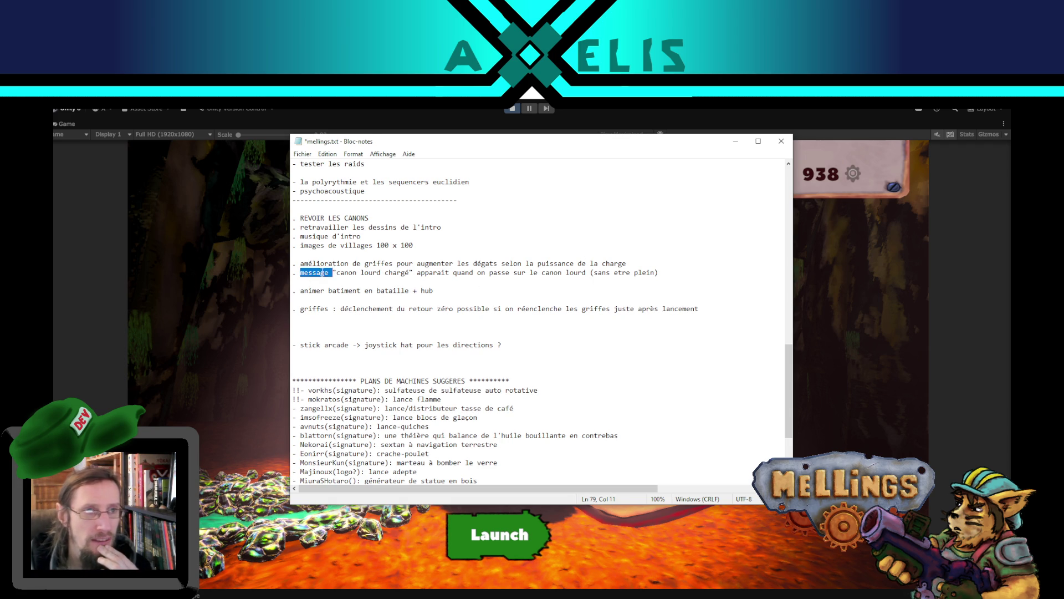
pyautogui.doubleClick(331, 263)
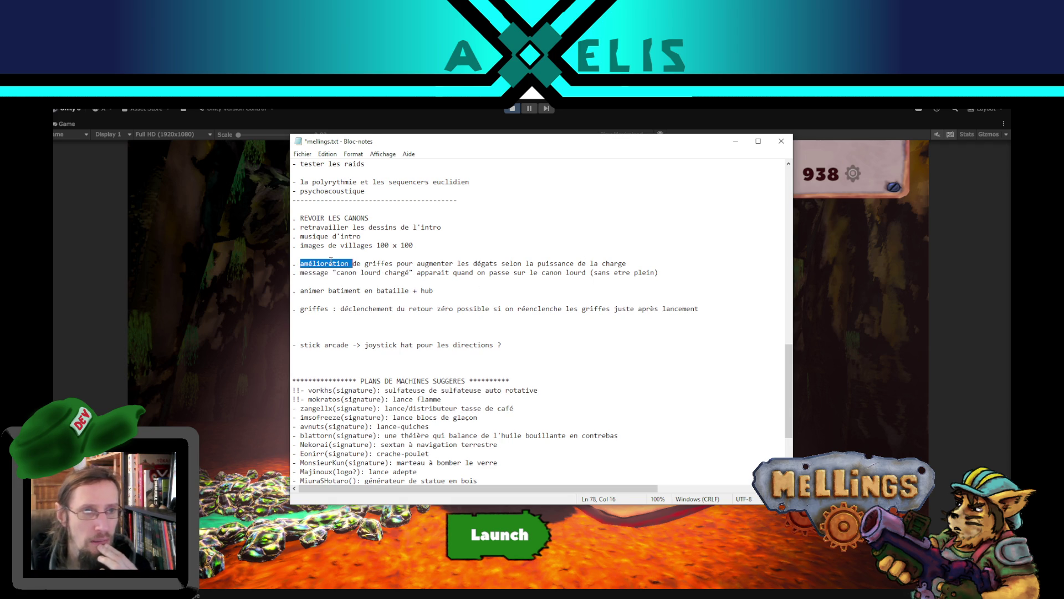
pyautogui.click(660, 273)
pyautogui.write('????')
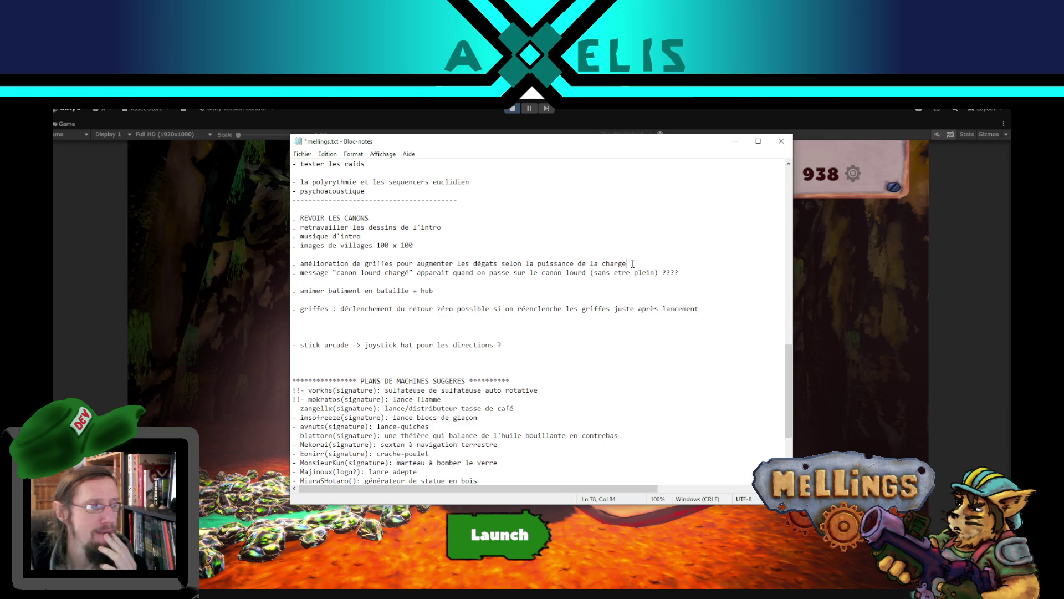
# - Return to Unity and stop the running game
pyautogui.rightClick(633, 264)
pyautogui.press('Escape')
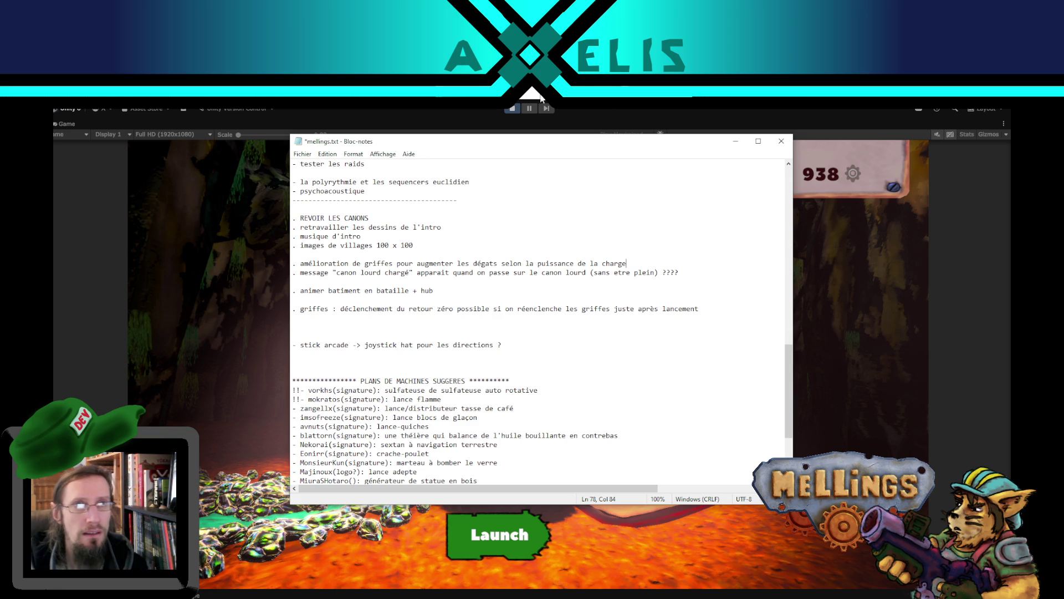
pyautogui.hotkey('alt', 'Tab')
pyautogui.click(514, 110)
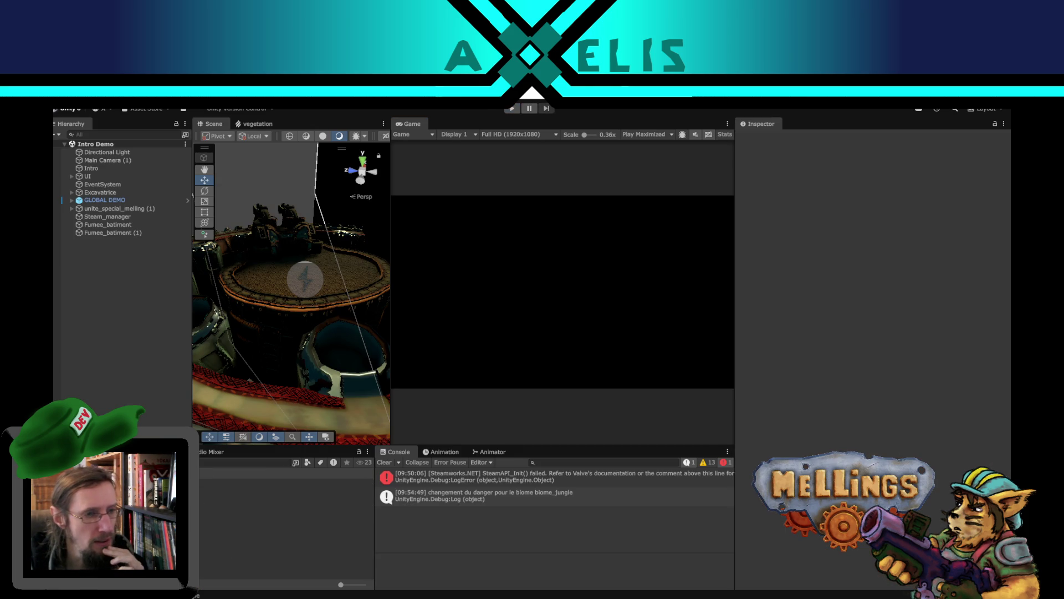
# - Open Bataille.unity, widen the Scene view, and pan and orbit around the battle level
pyautogui.click(200, 506)
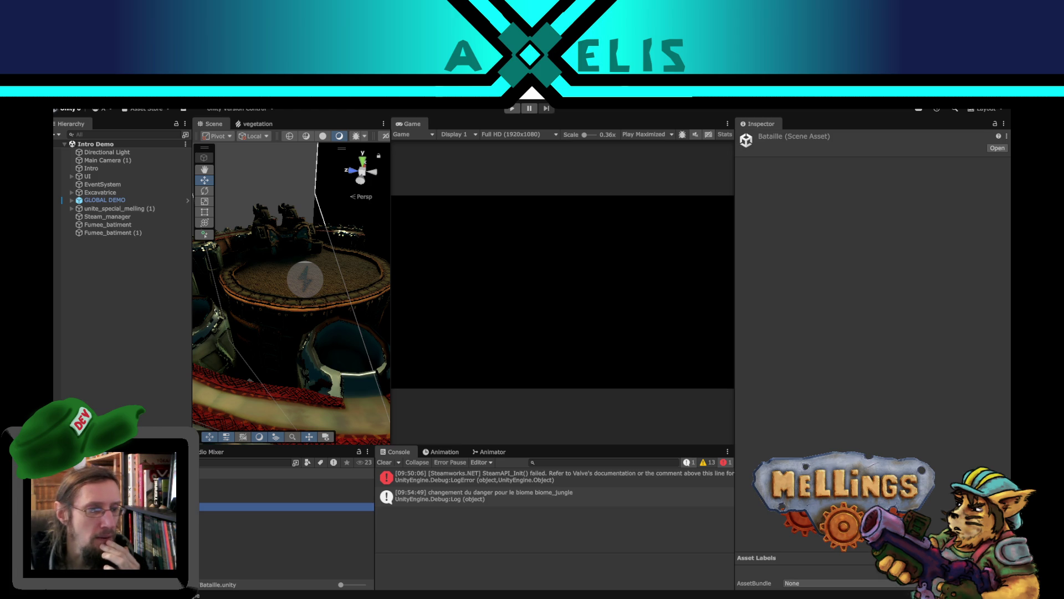
pyautogui.moveTo(391, 349); pyautogui.dragTo(438, 351)
pyautogui.moveTo(320, 338)
pyautogui.mouseDown()
pyautogui.moveTo(287, 314)
pyautogui.moveTo(289, 305)
pyautogui.moveTo(319, 308)
pyautogui.moveTo(329, 280)
pyautogui.mouseUp()
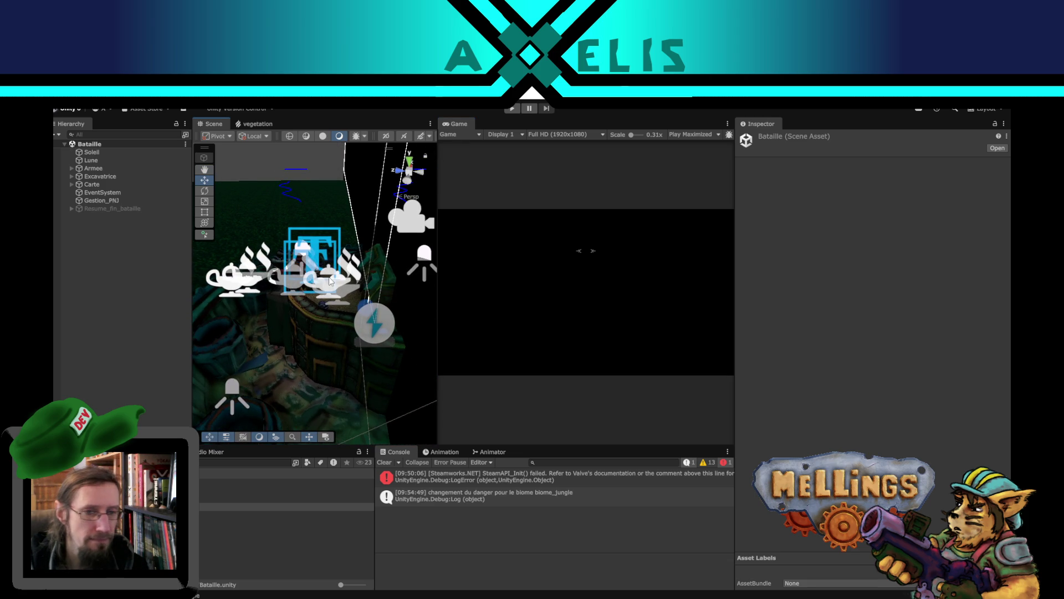
pyautogui.moveTo(351, 292)
pyautogui.mouseDown()
pyautogui.moveTo(304, 288)
pyautogui.moveTo(331, 301)
pyautogui.mouseUp()
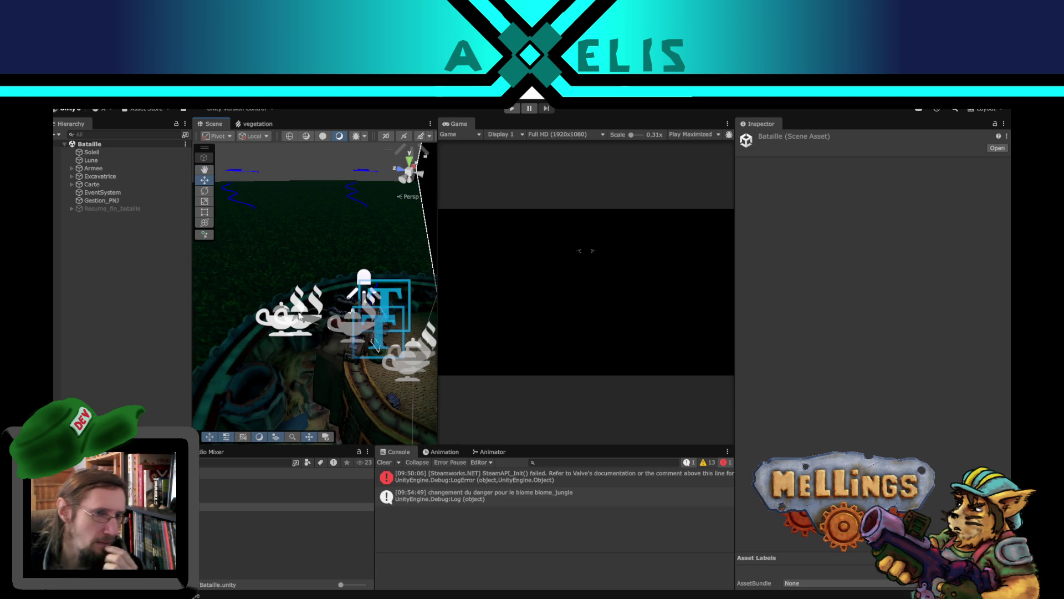
pyautogui.moveTo(250, 329); pyautogui.dragTo(264, 310)
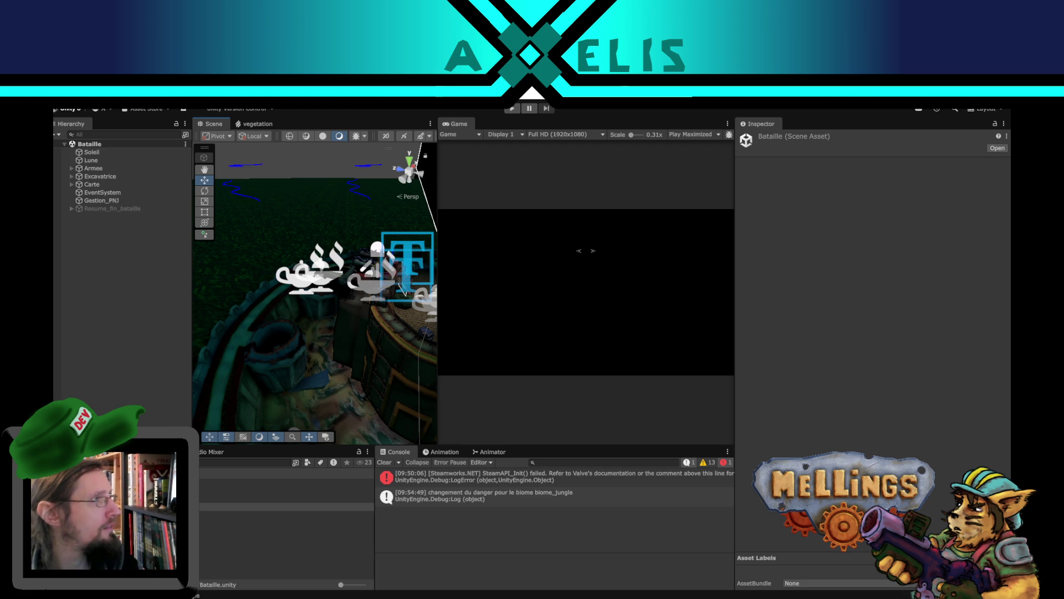
pyautogui.hotkey('alt', 'Tab')
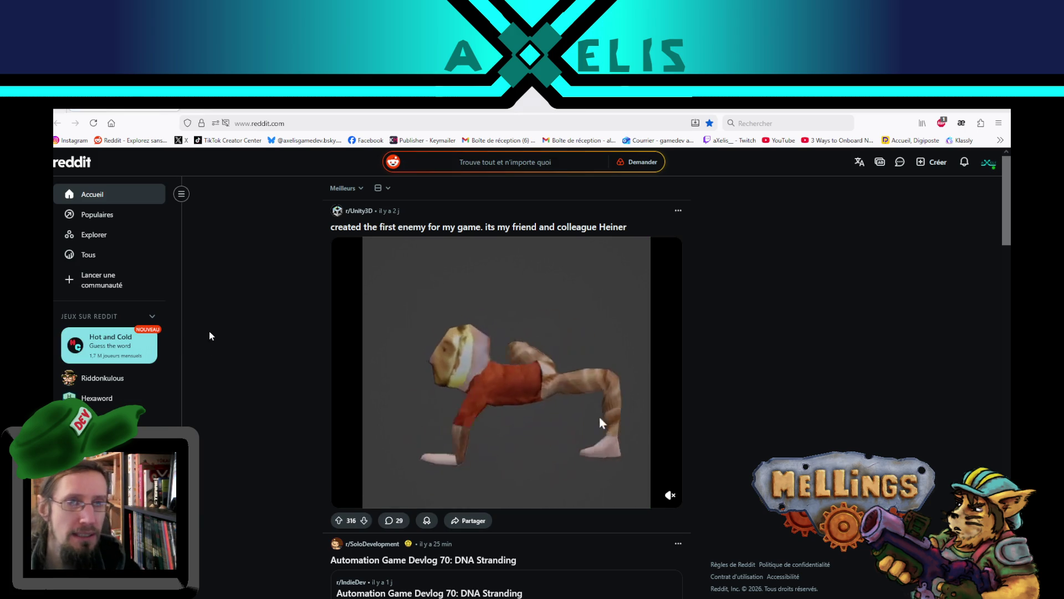
# - Scroll the home feed past the character loading screen and chaos system posts to 'Run cycle for my game'
pyautogui.moveTo(488, 426)
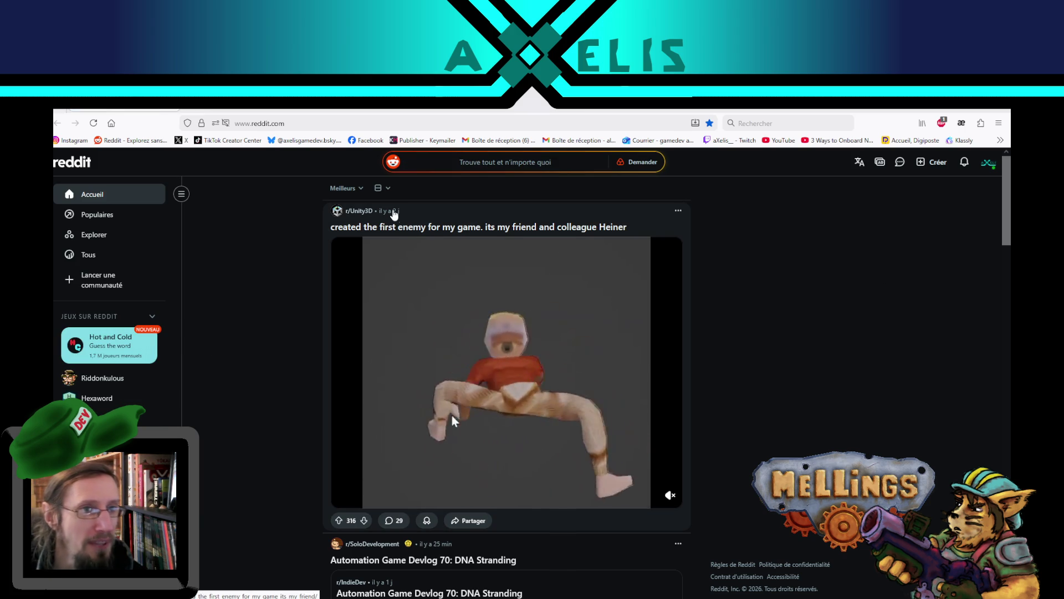
pyautogui.moveTo(369, 216)
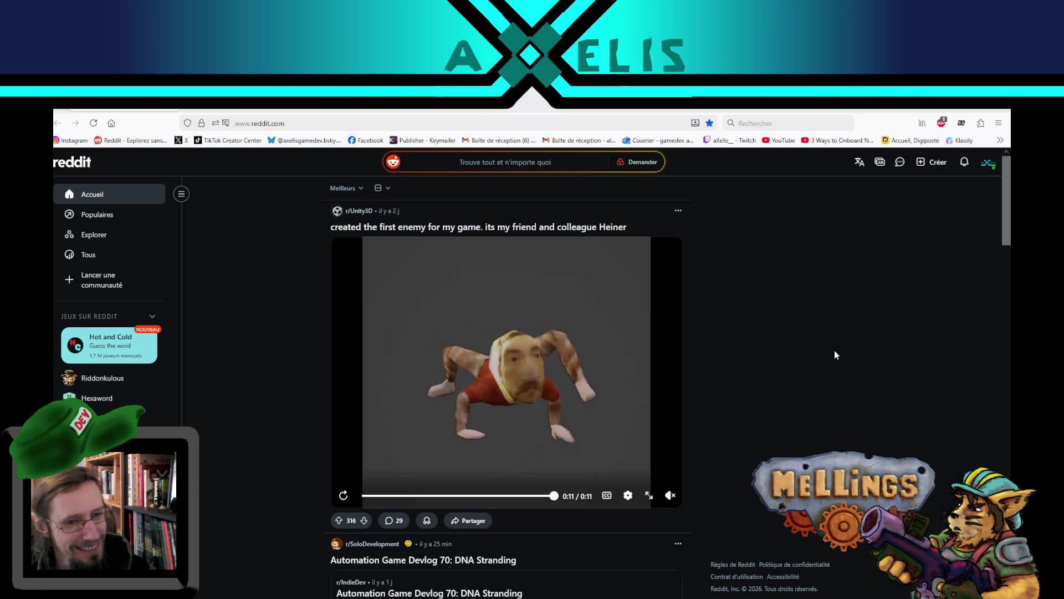
pyautogui.scroll(-4, 799, 349)
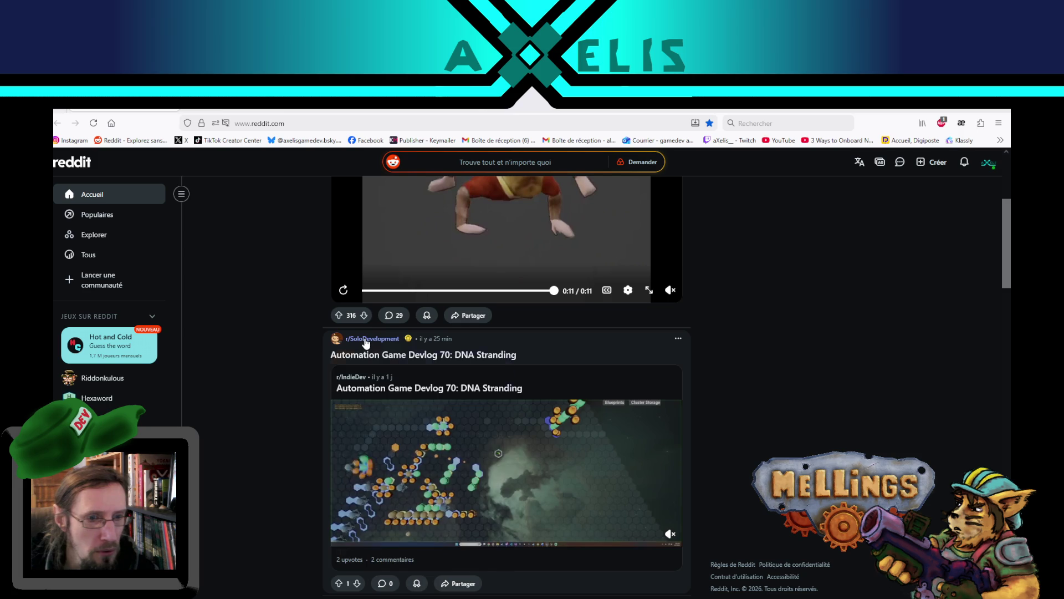
pyautogui.scroll(-3, 845, 388)
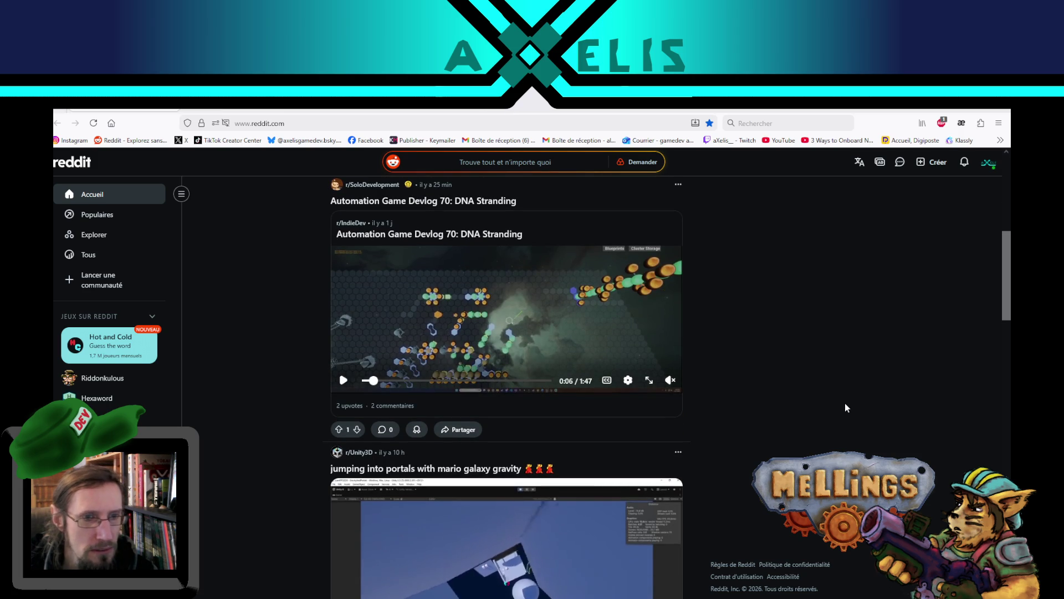
pyautogui.scroll(-3, 844, 403)
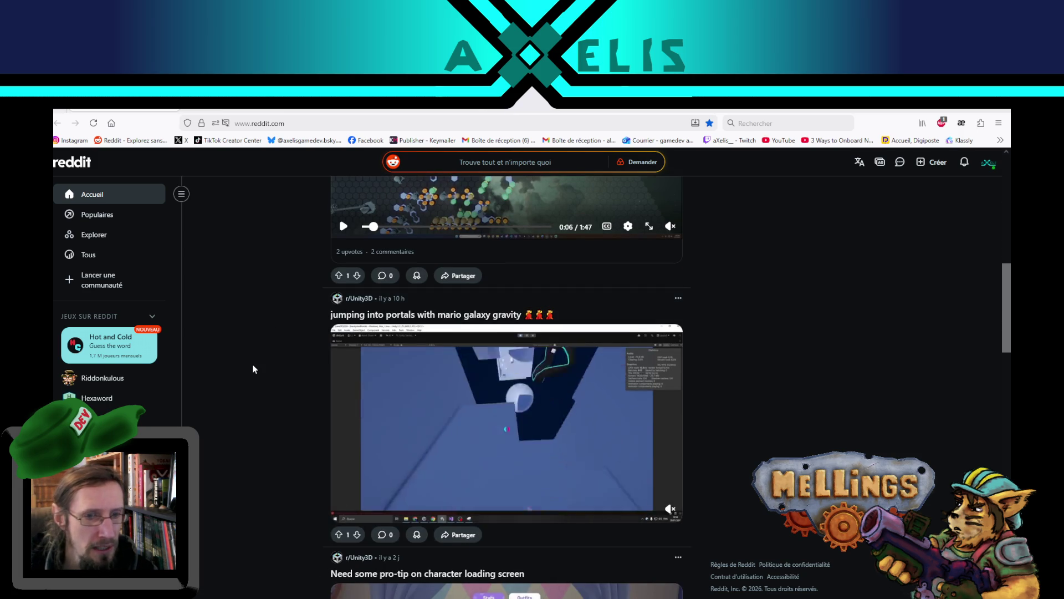
pyautogui.scroll(-4, 248, 361)
pyautogui.scroll(-2, 226, 353)
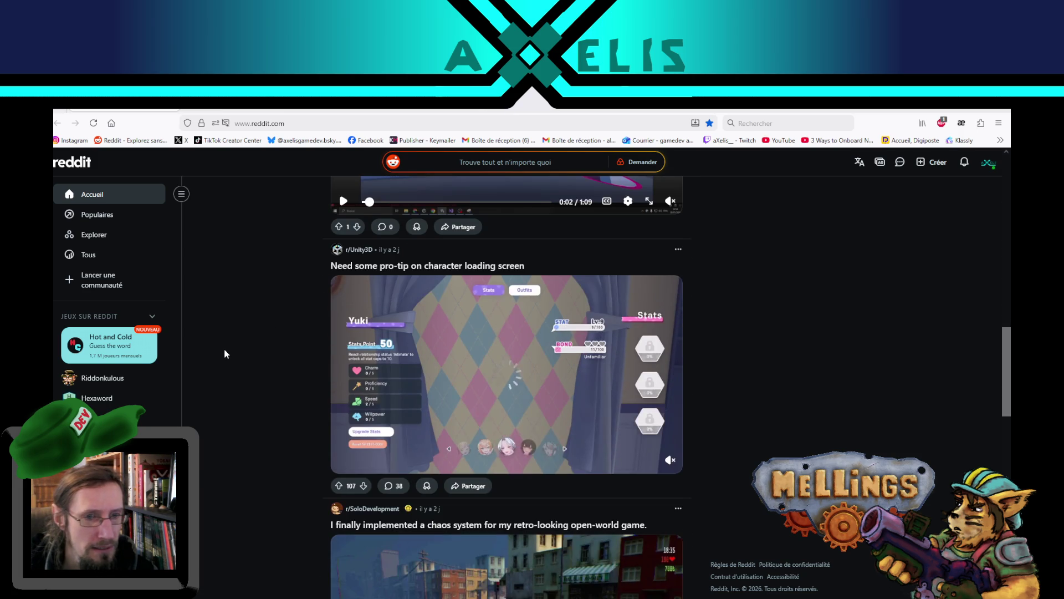
pyautogui.scroll(-1, 225, 353)
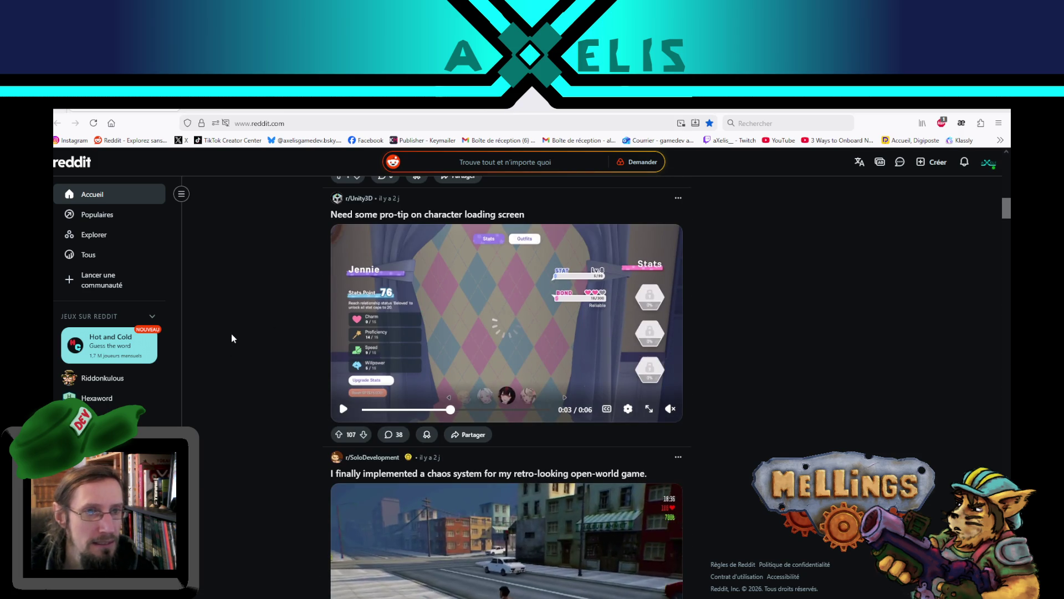
pyautogui.scroll(-3, 890, 333)
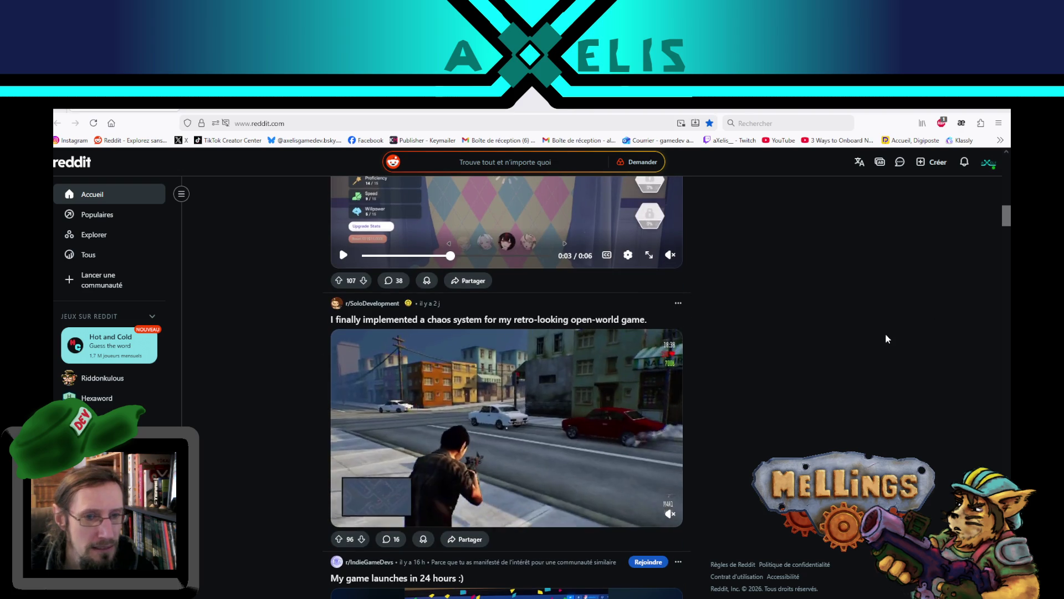
pyautogui.scroll(2, 842, 335)
pyautogui.scroll(2, 842, 335)
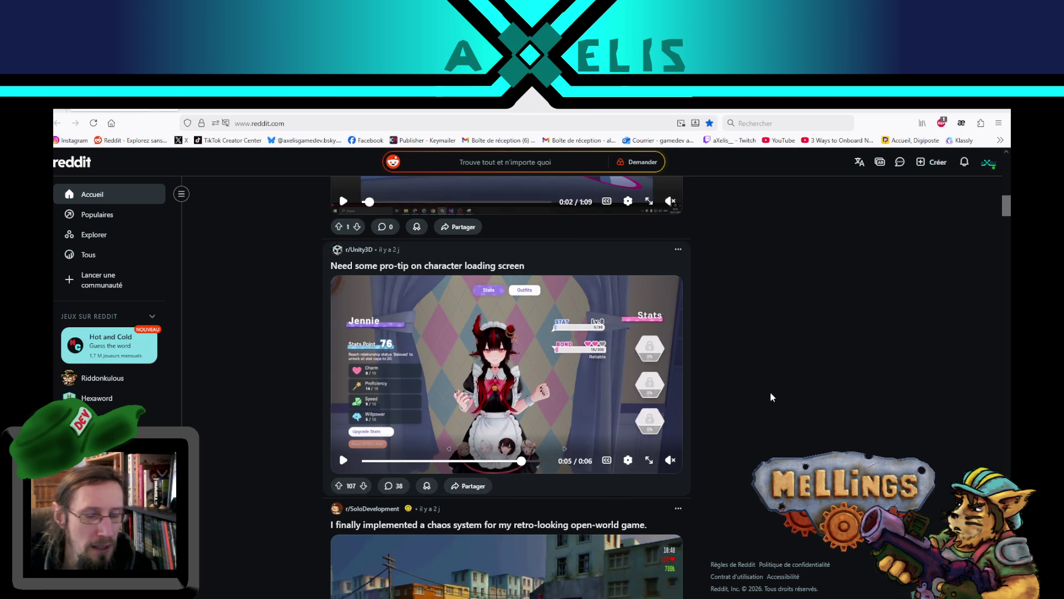
pyautogui.scroll(-8, 777, 407)
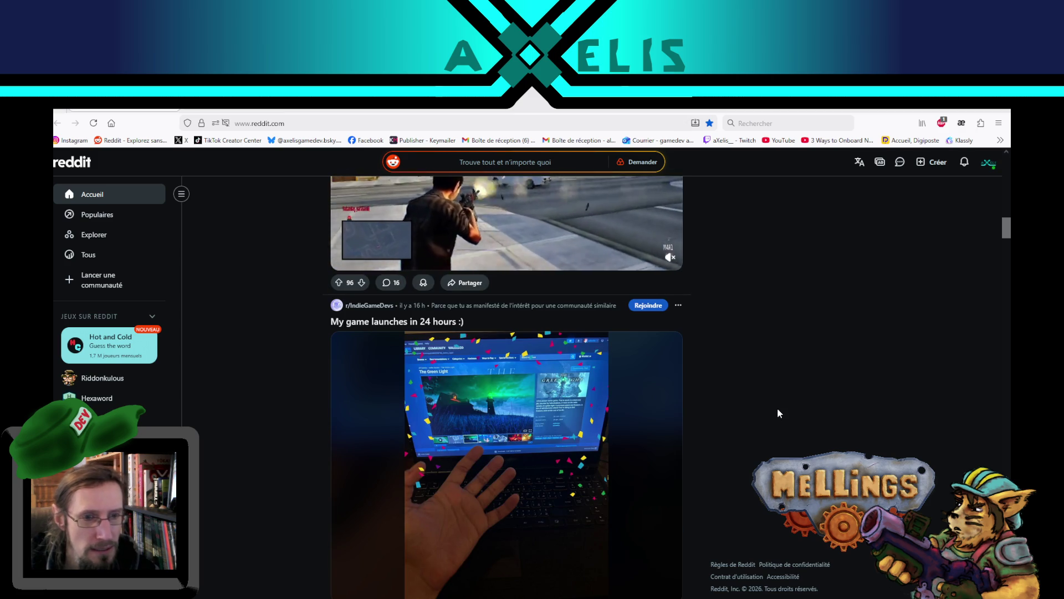
pyautogui.scroll(-6, 777, 407)
pyautogui.scroll(-4, 777, 408)
pyautogui.scroll(-7, 773, 400)
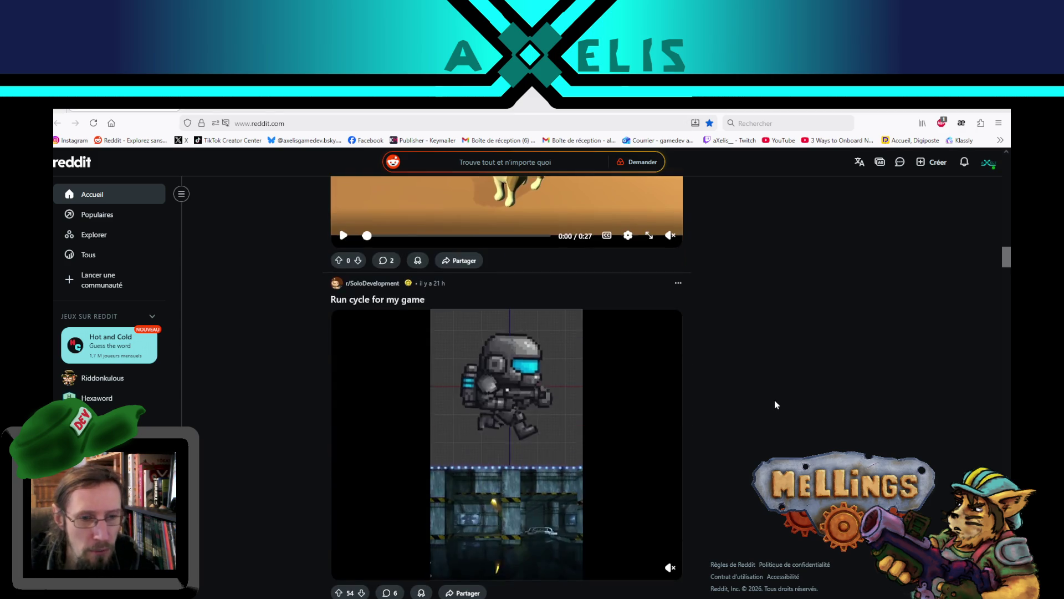
pyautogui.scroll(2, 774, 391)
pyautogui.scroll(4, 774, 392)
# - Scroll back up the feed to revisit the portals and character loading screen posts
pyautogui.scroll(-8, 774, 393)
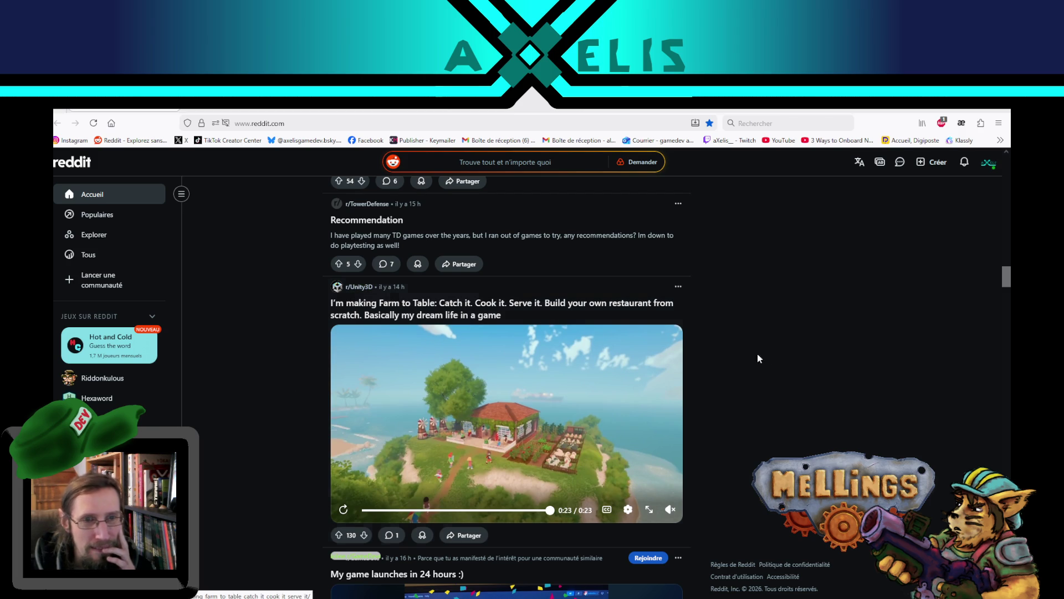
pyautogui.scroll(-5, 775, 358)
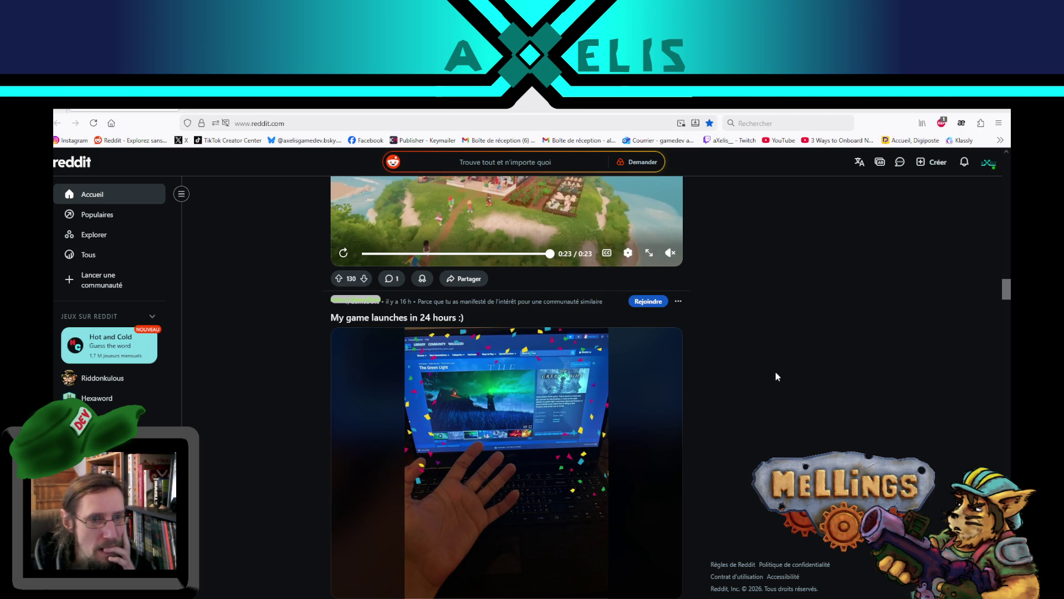
pyautogui.scroll(-3, 776, 376)
pyautogui.scroll(2, 776, 377)
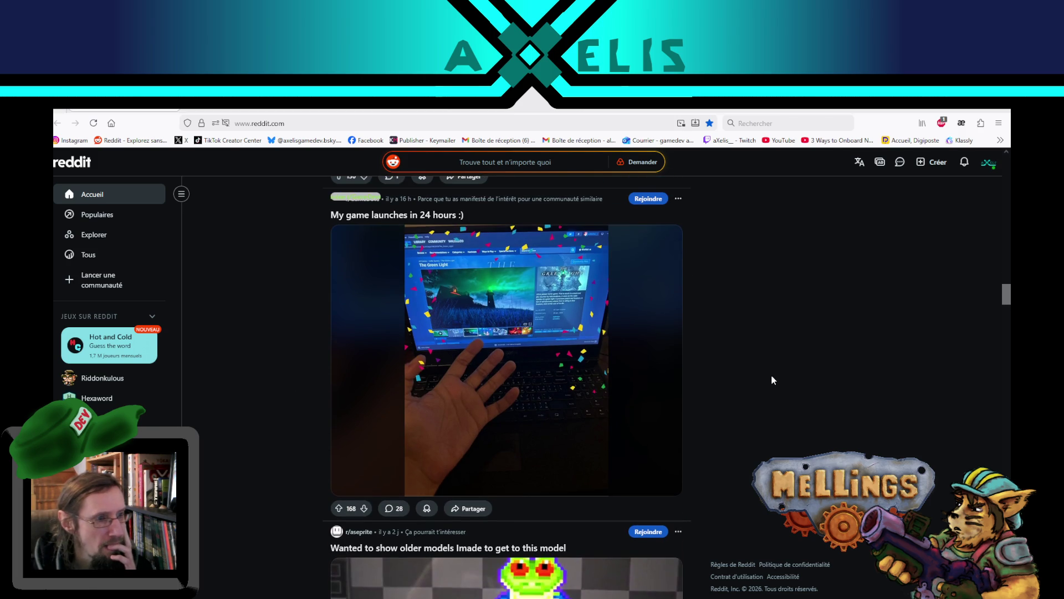
pyautogui.scroll(2, 772, 382)
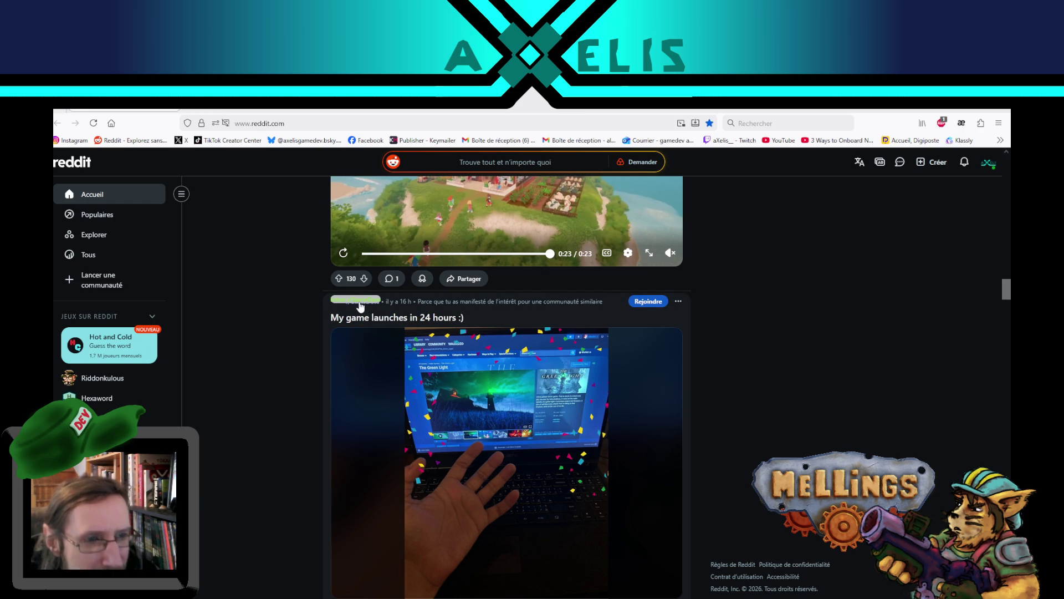
pyautogui.moveTo(347, 305)
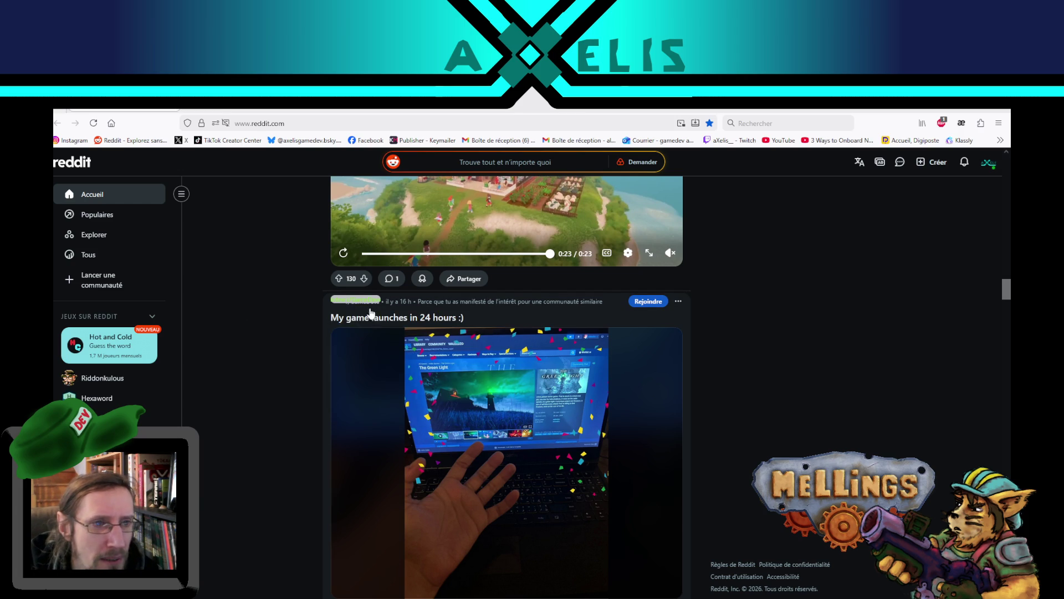
pyautogui.scroll(-4, 299, 299)
pyautogui.scroll(10, 299, 304)
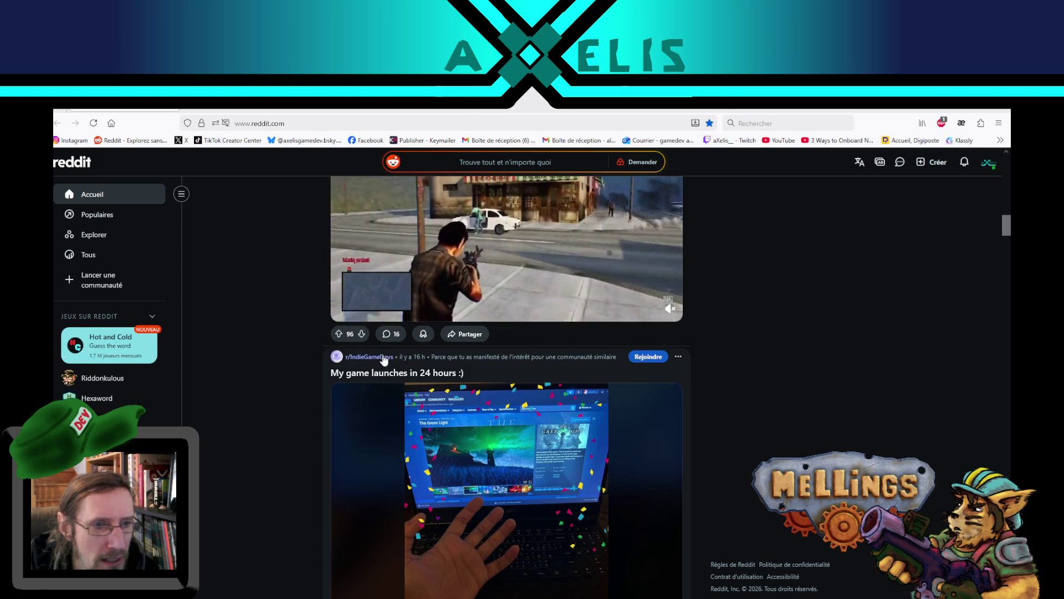
pyautogui.scroll(2, 252, 377)
pyautogui.scroll(7, 251, 377)
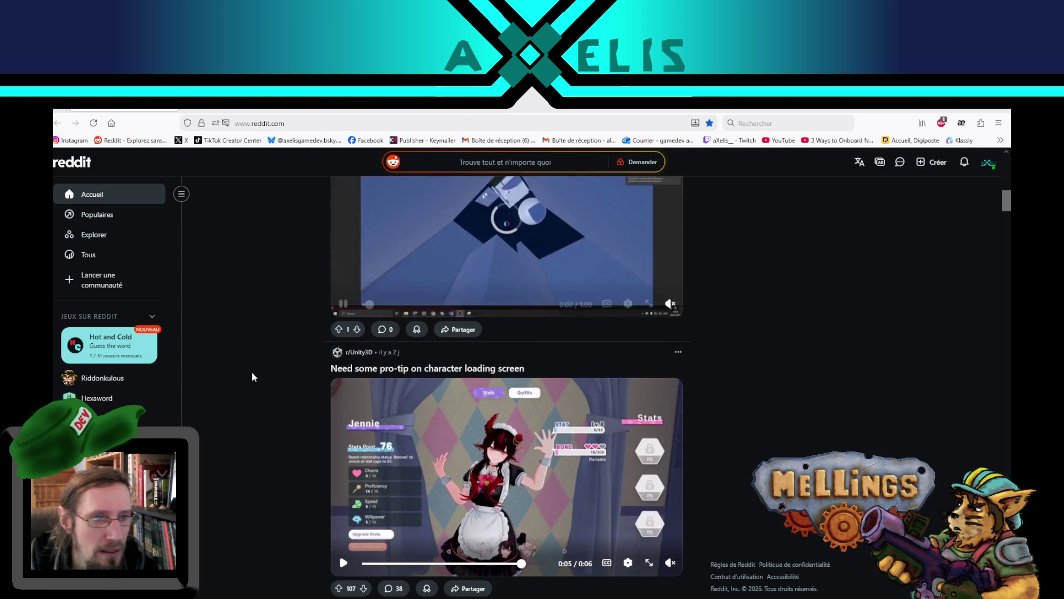
pyautogui.scroll(5, 252, 377)
pyautogui.scroll(5, 252, 377)
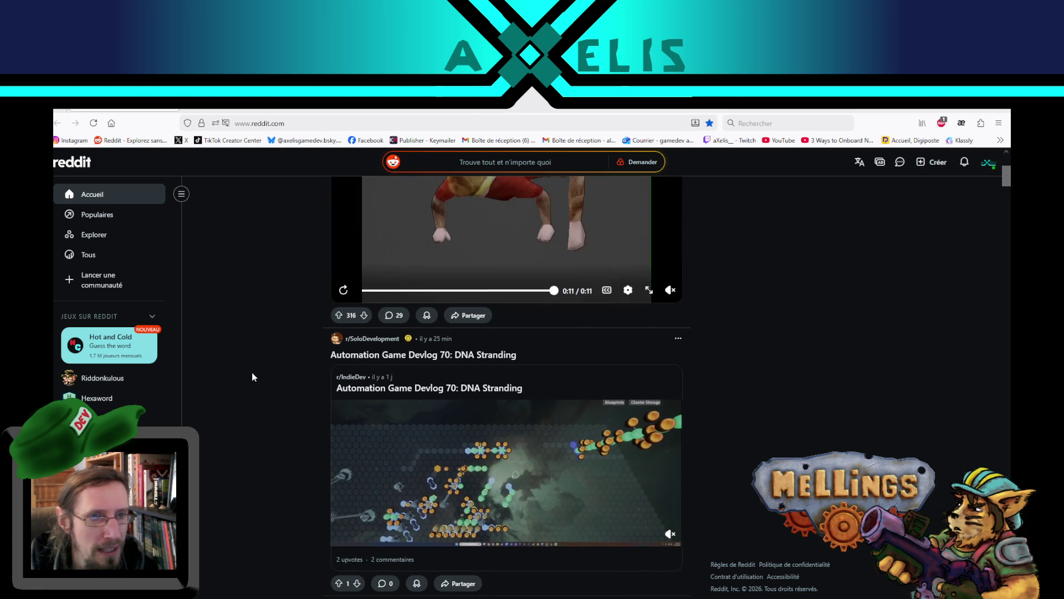
pyautogui.scroll(-11, 874, 280)
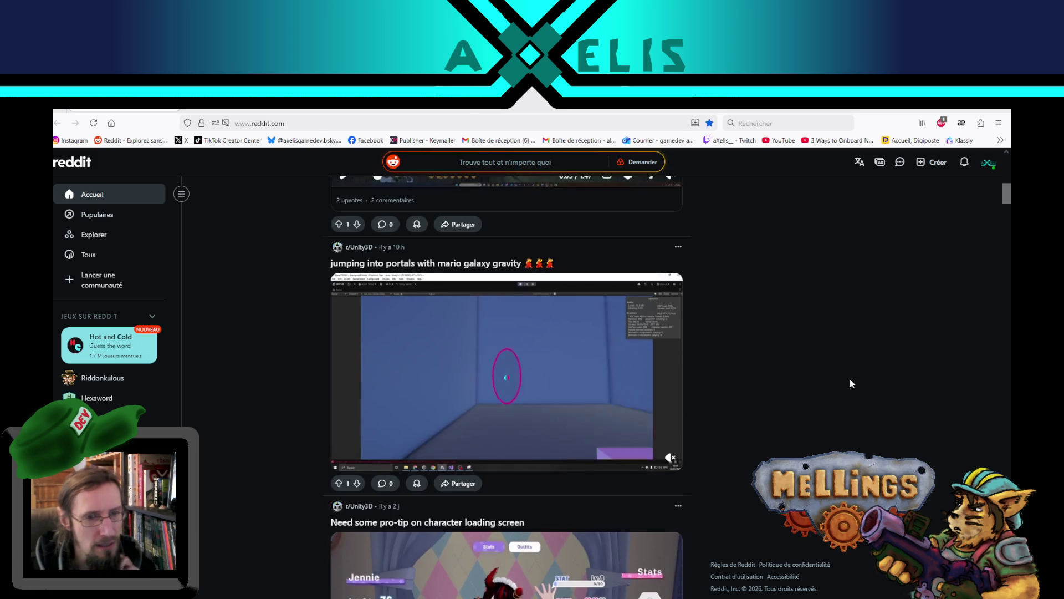
pyautogui.scroll(5, 835, 395)
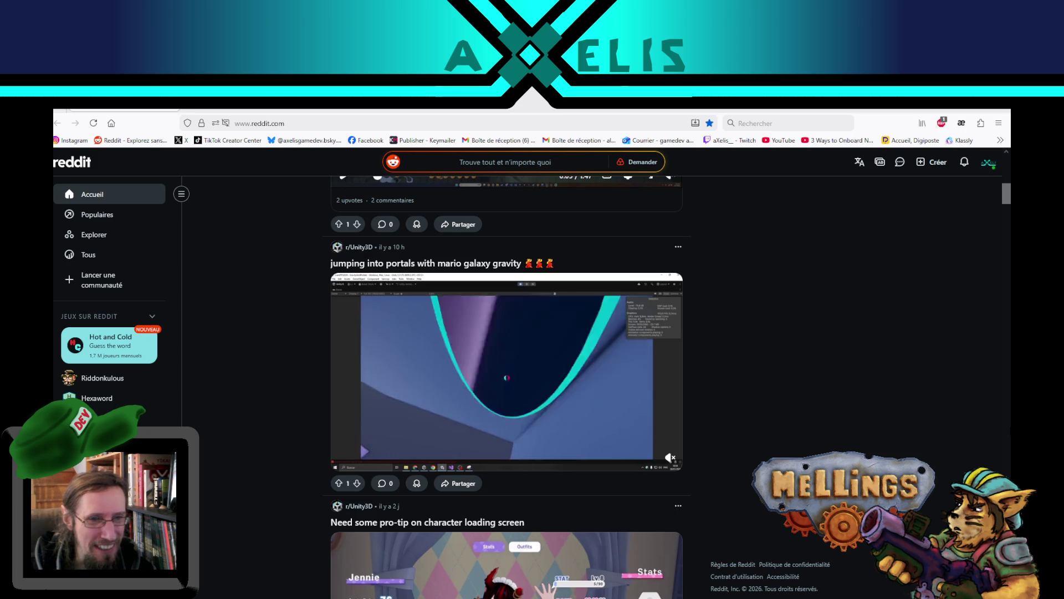
pyautogui.scroll(-3, 506, 388)
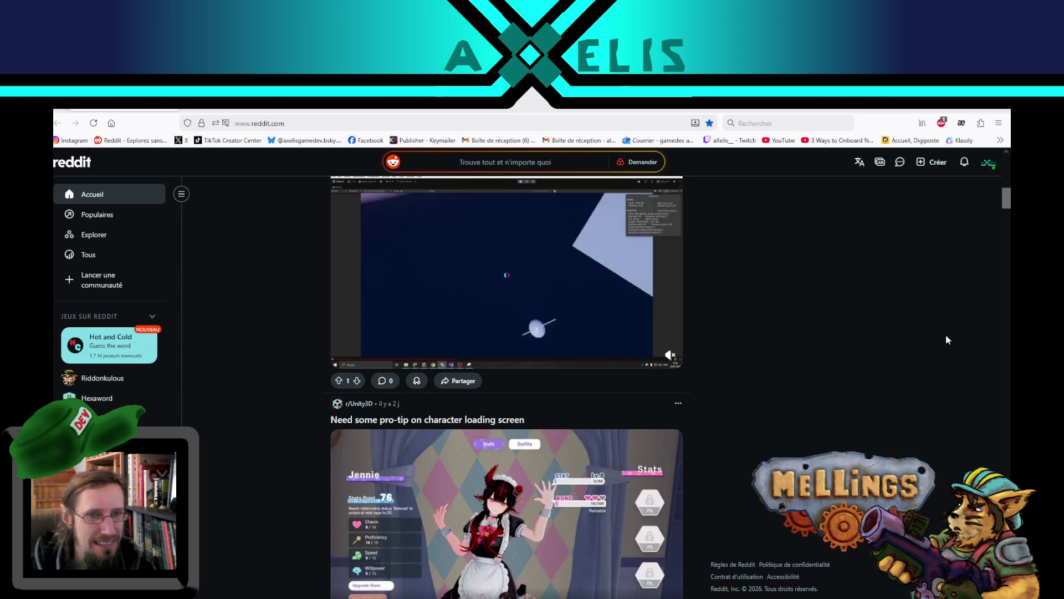
pyautogui.scroll(-3, 947, 336)
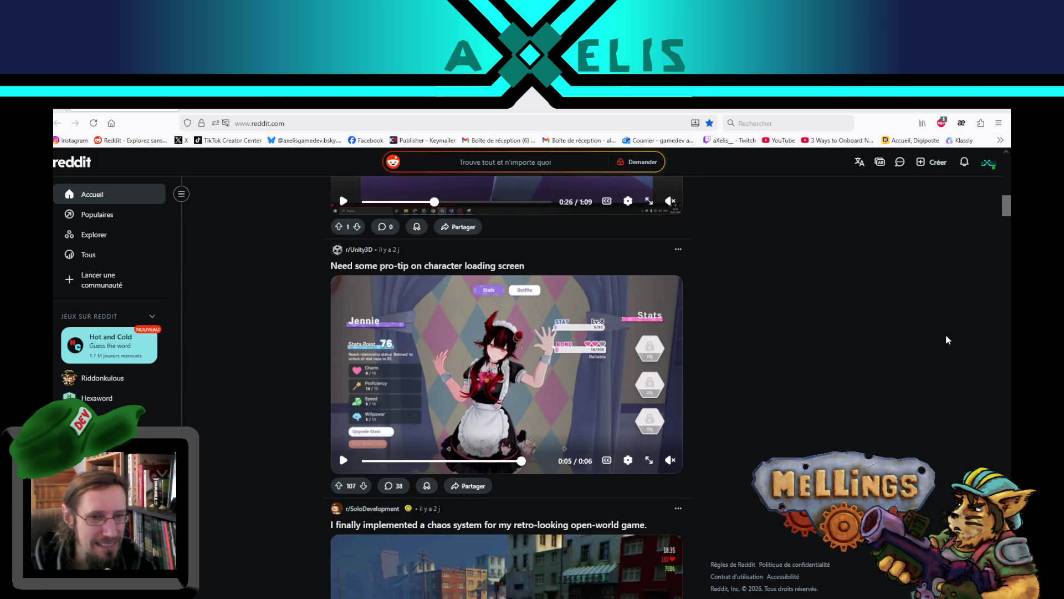
pyautogui.scroll(-2, 946, 335)
pyautogui.scroll(6, 842, 365)
pyautogui.rightClick(843, 357)
pyautogui.click(863, 298)
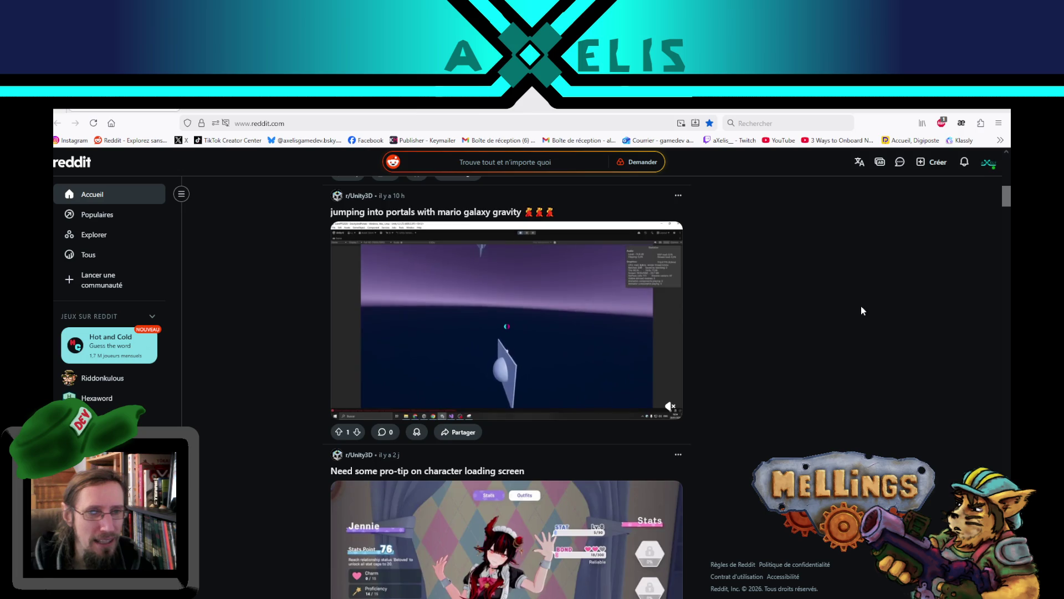
pyautogui.scroll(2, 863, 304)
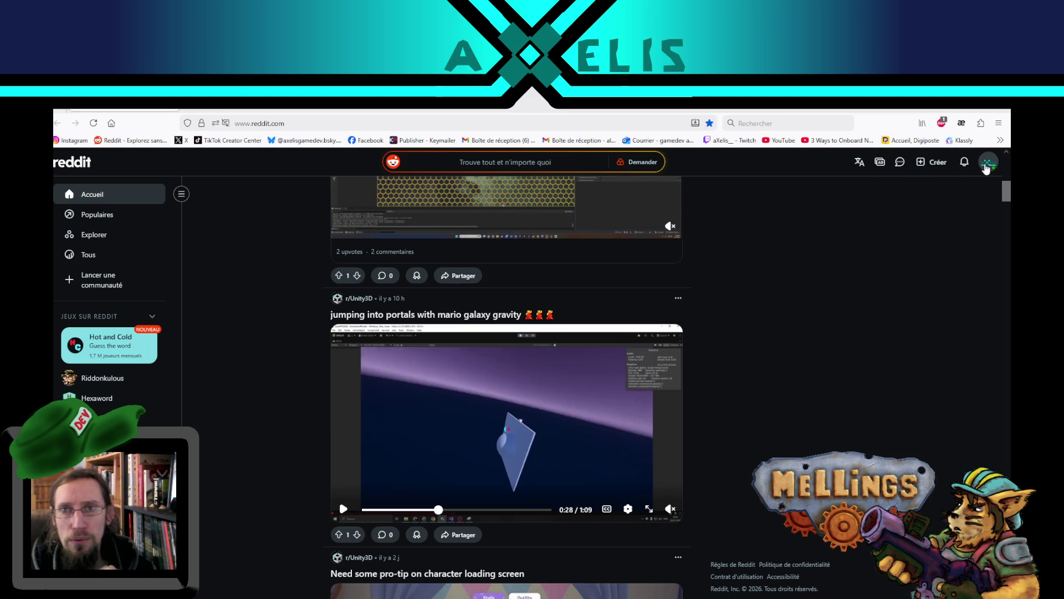
# - Open and close the account options menu, then scroll down to 'My game launches in 24 hours'
pyautogui.click(986, 168)
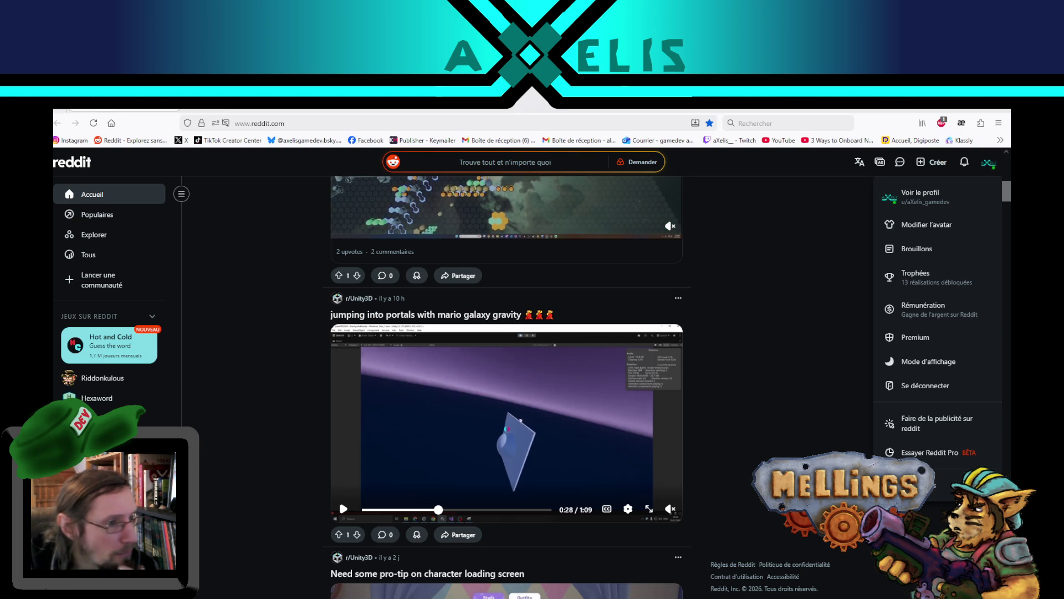
pyautogui.click(790, 308)
pyautogui.scroll(-5, 796, 317)
pyautogui.scroll(-20, 794, 313)
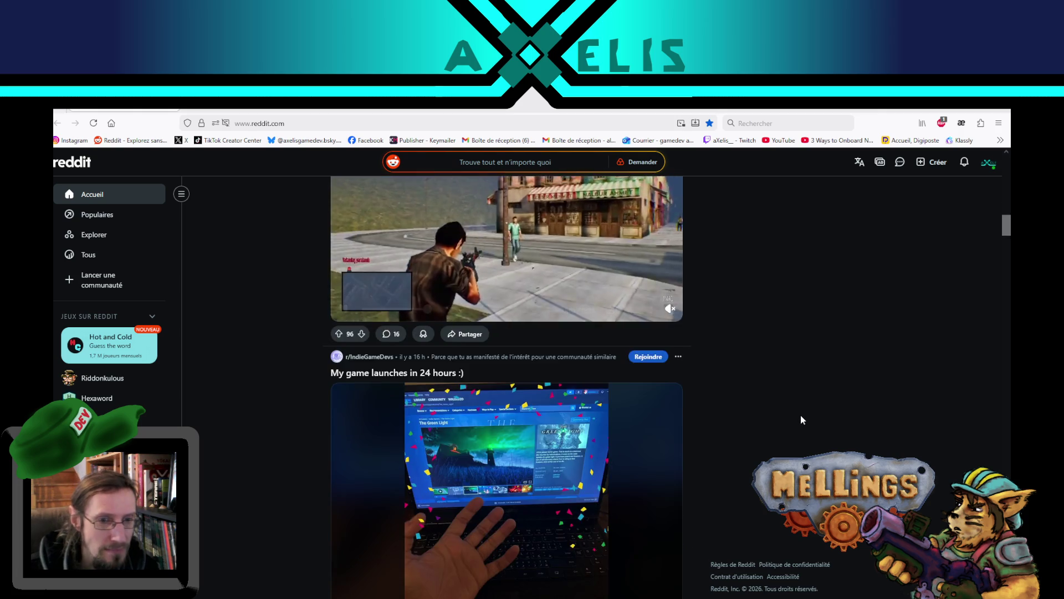
# - Scroll past several gamedev videos to the roguelite RPG island generation post and play its video
pyautogui.scroll(-15, 801, 440)
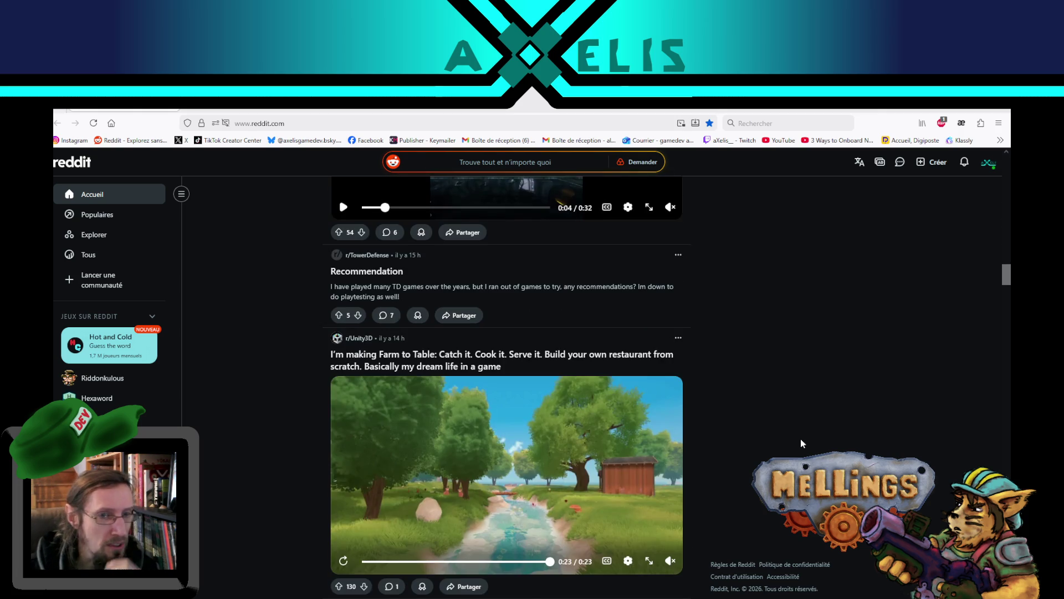
pyautogui.scroll(-2, 810, 446)
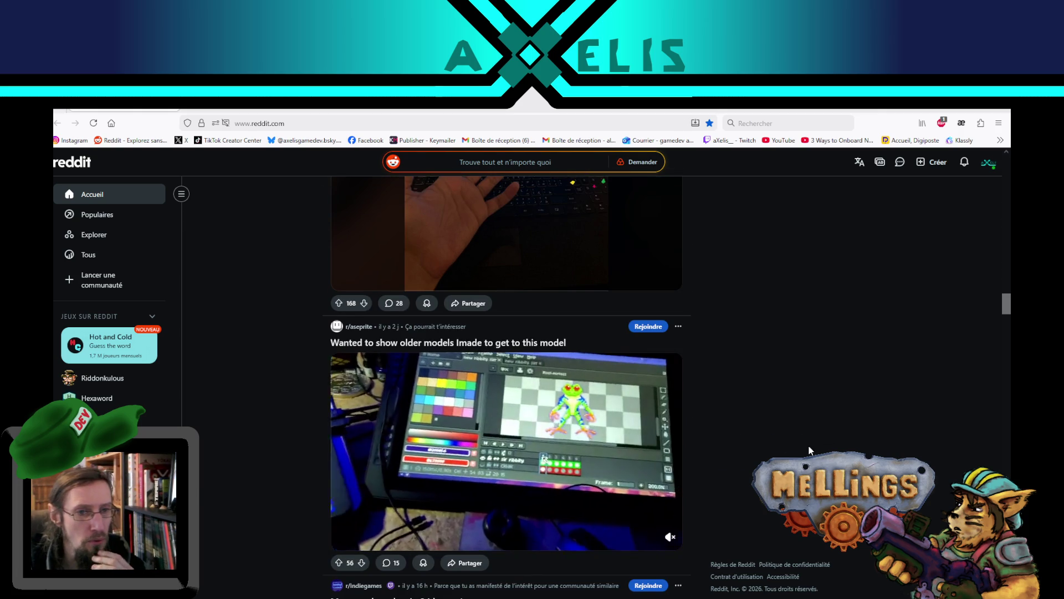
pyautogui.scroll(-3, 810, 445)
pyautogui.scroll(-6, 816, 427)
pyautogui.scroll(-5, 816, 428)
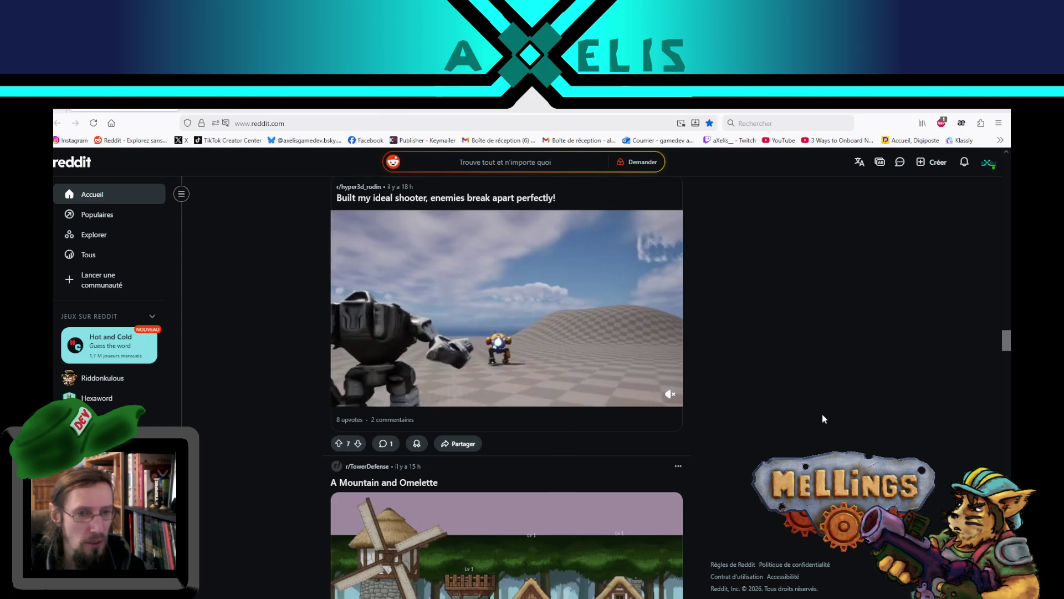
pyautogui.scroll(1, 824, 418)
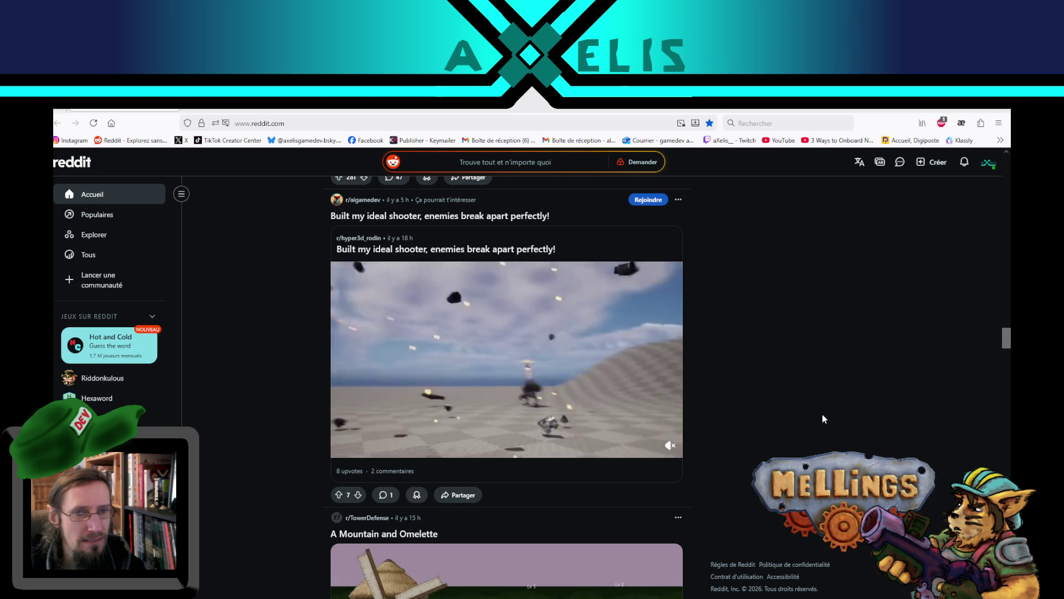
pyautogui.scroll(-3, 832, 391)
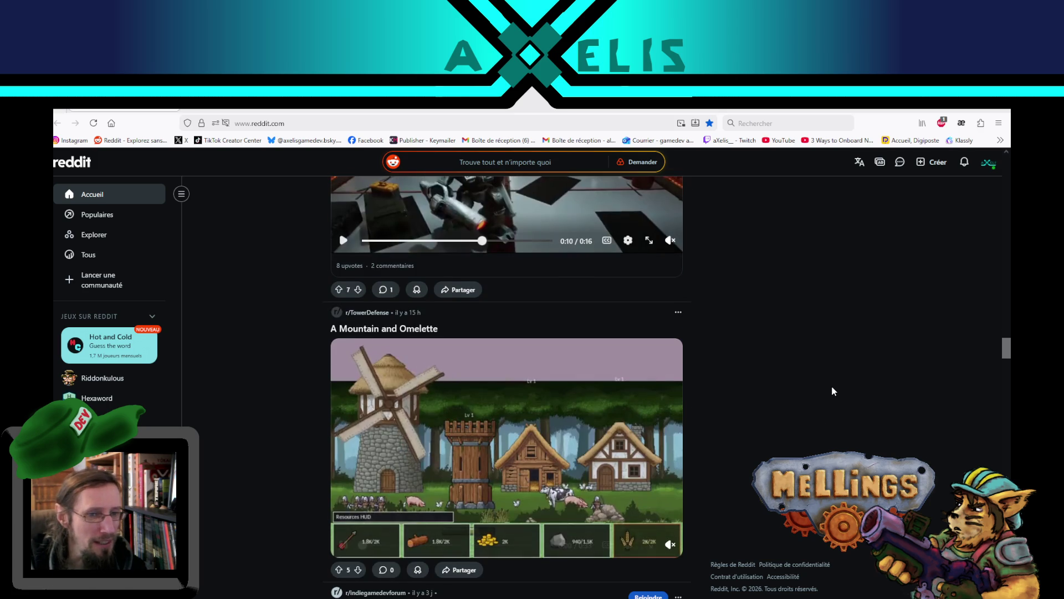
pyautogui.scroll(-3, 833, 391)
pyautogui.scroll(3, 832, 390)
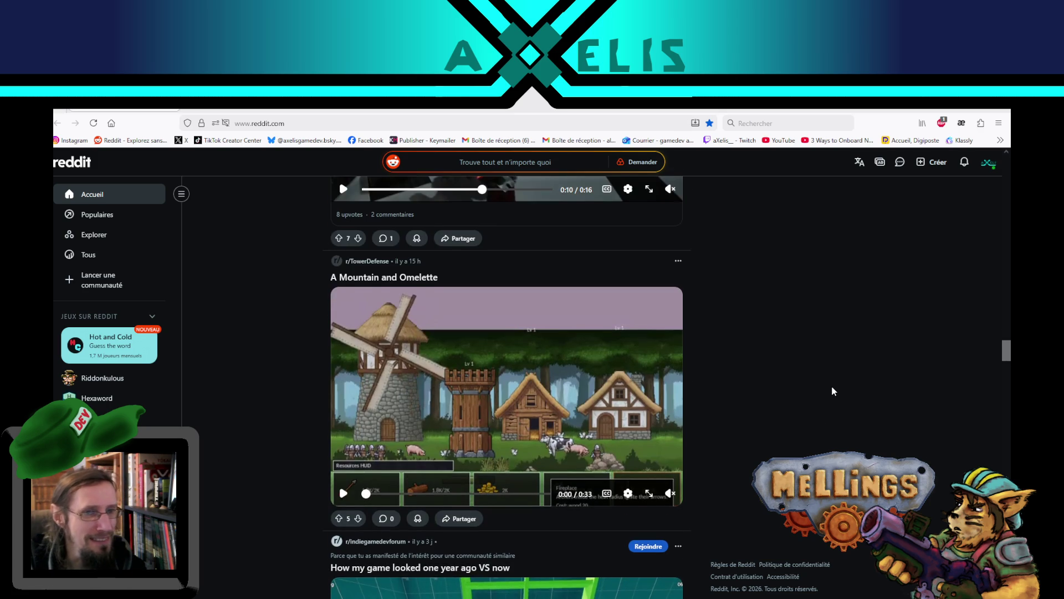
pyautogui.scroll(-1, 832, 391)
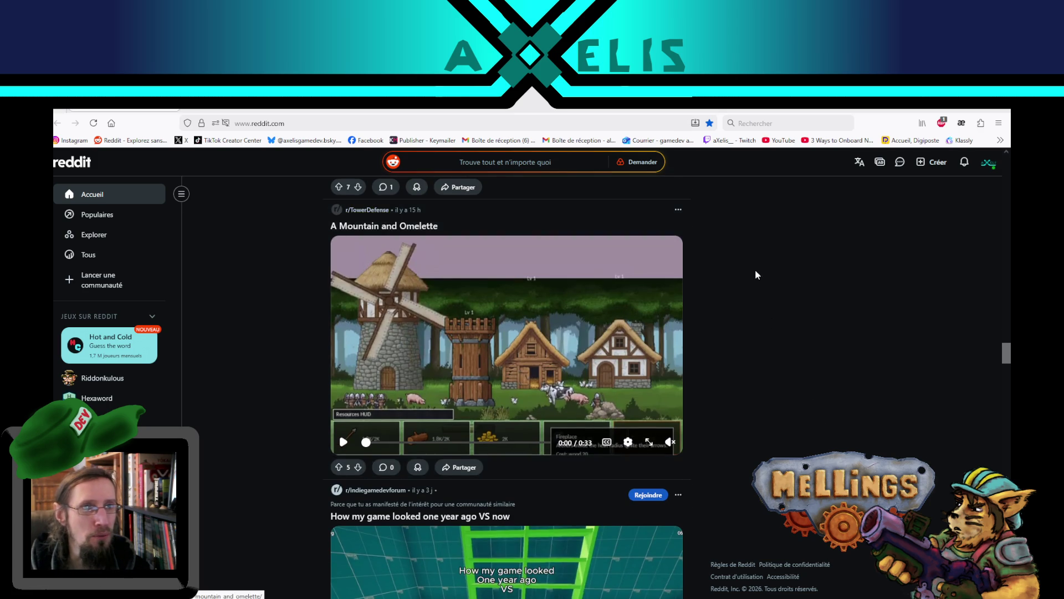
pyautogui.scroll(3, 758, 278)
pyautogui.scroll(3, 761, 284)
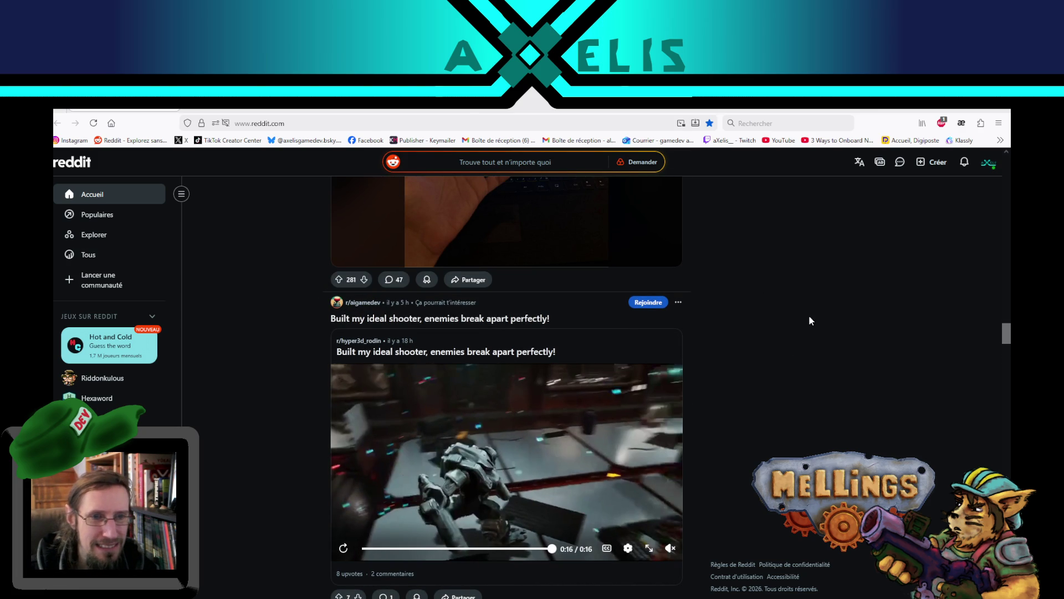
pyautogui.scroll(-5, 817, 331)
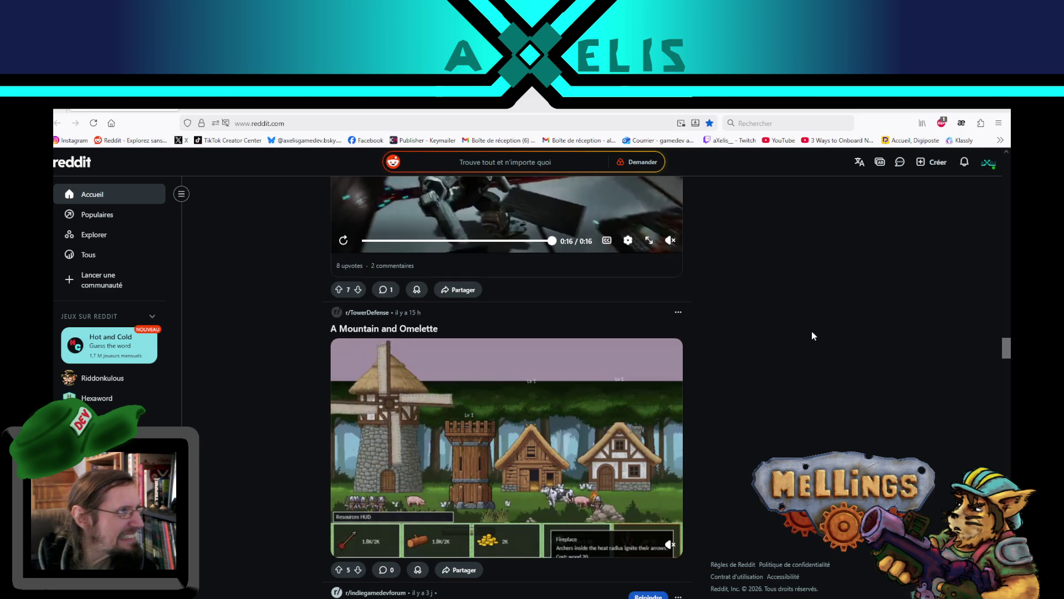
pyautogui.scroll(-5, 812, 332)
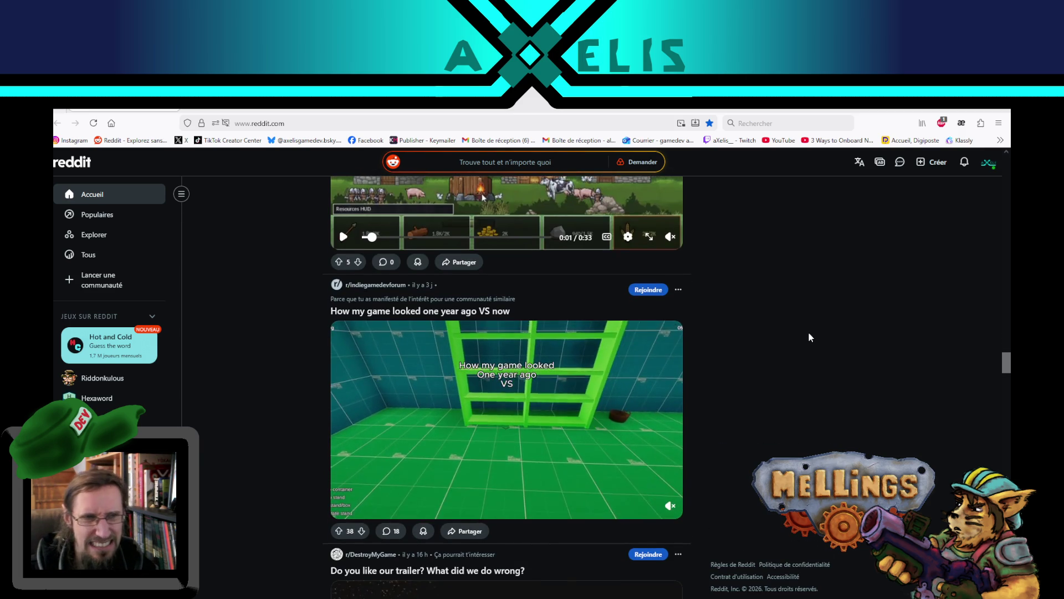
pyautogui.scroll(-2, 808, 334)
pyautogui.scroll(-3, 808, 333)
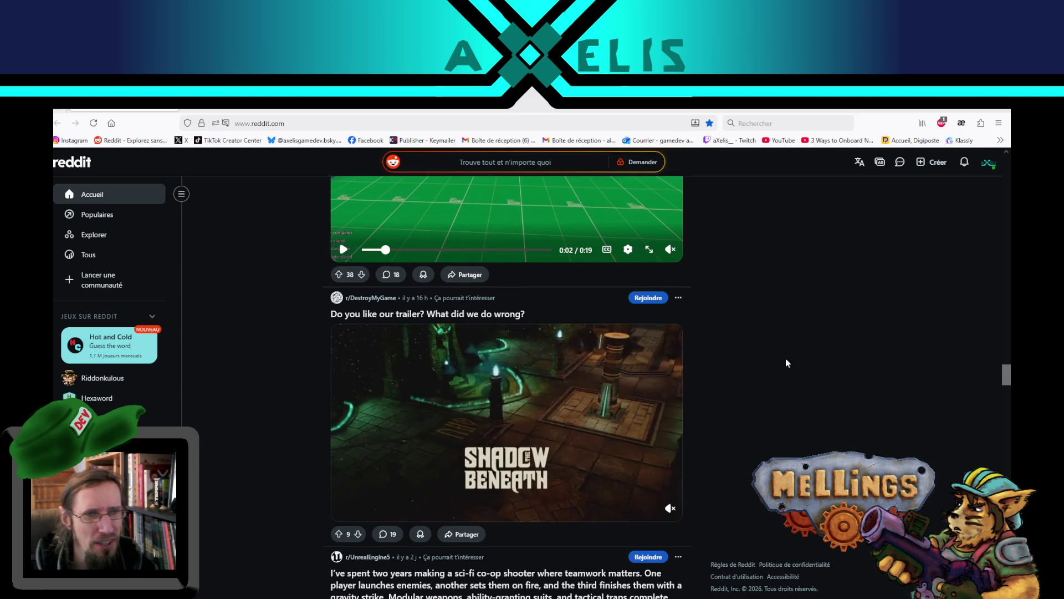
pyautogui.scroll(-1, 786, 359)
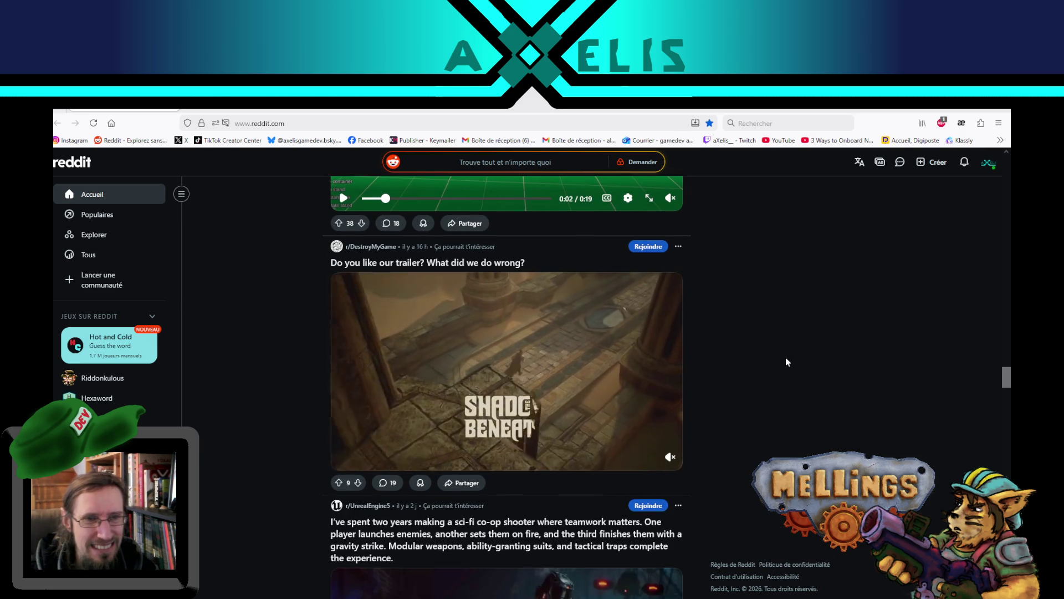
pyautogui.scroll(-5, 786, 359)
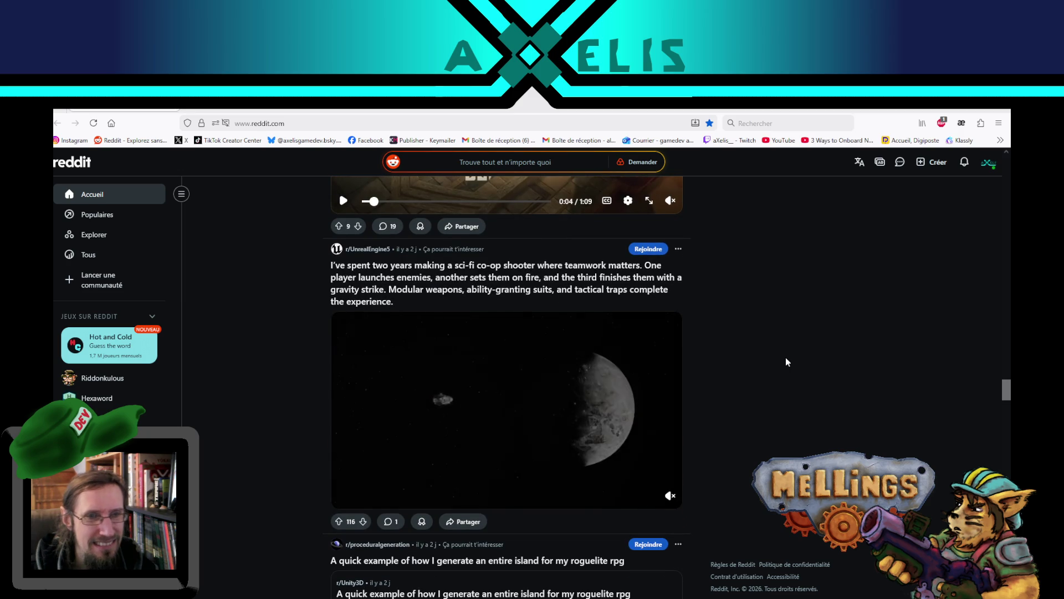
pyautogui.scroll(-6, 786, 360)
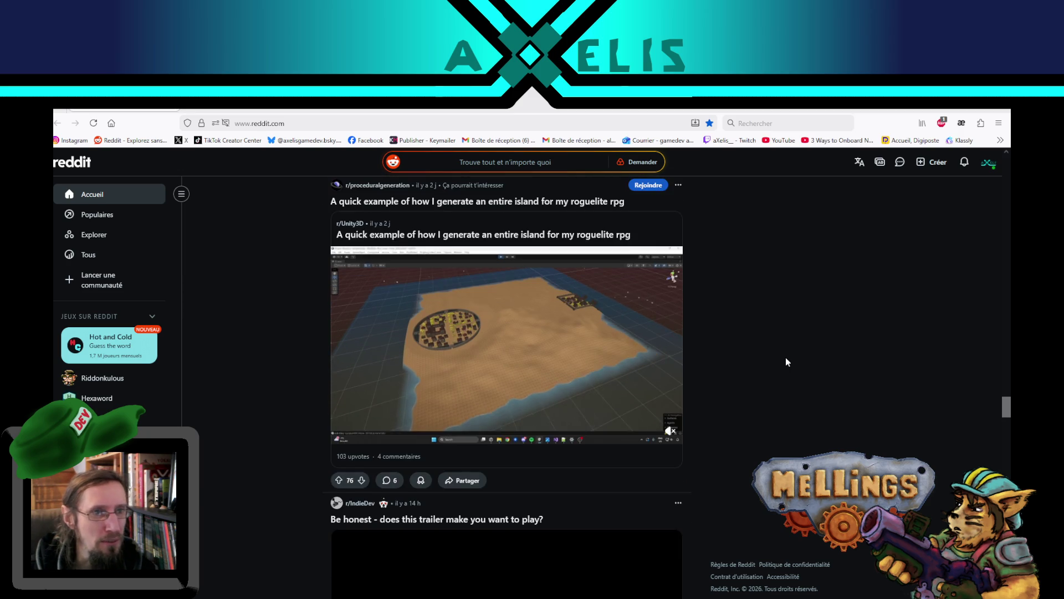
pyautogui.scroll(1, 786, 361)
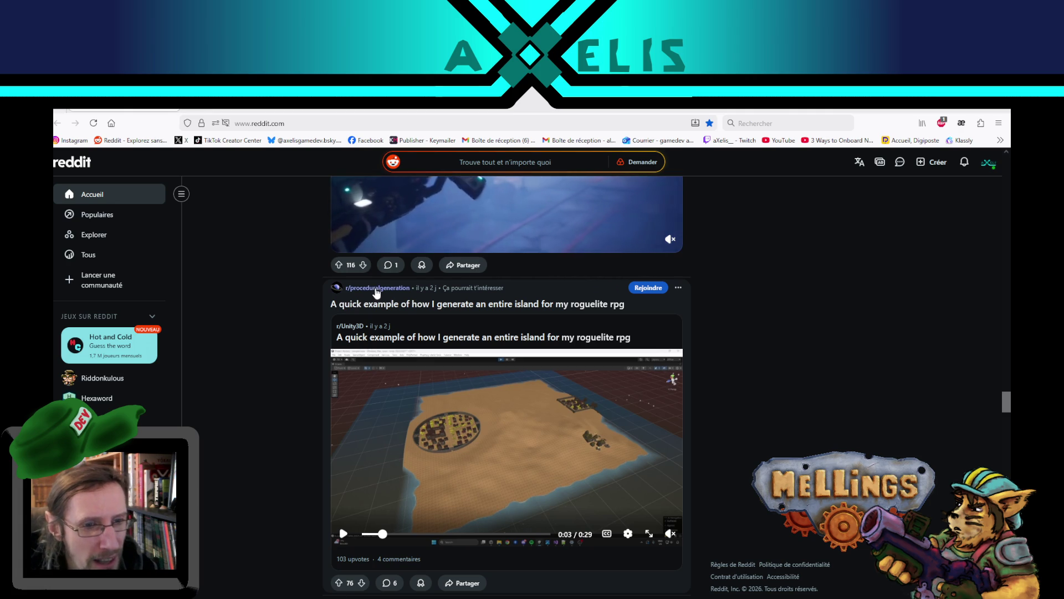
pyautogui.moveTo(380, 291)
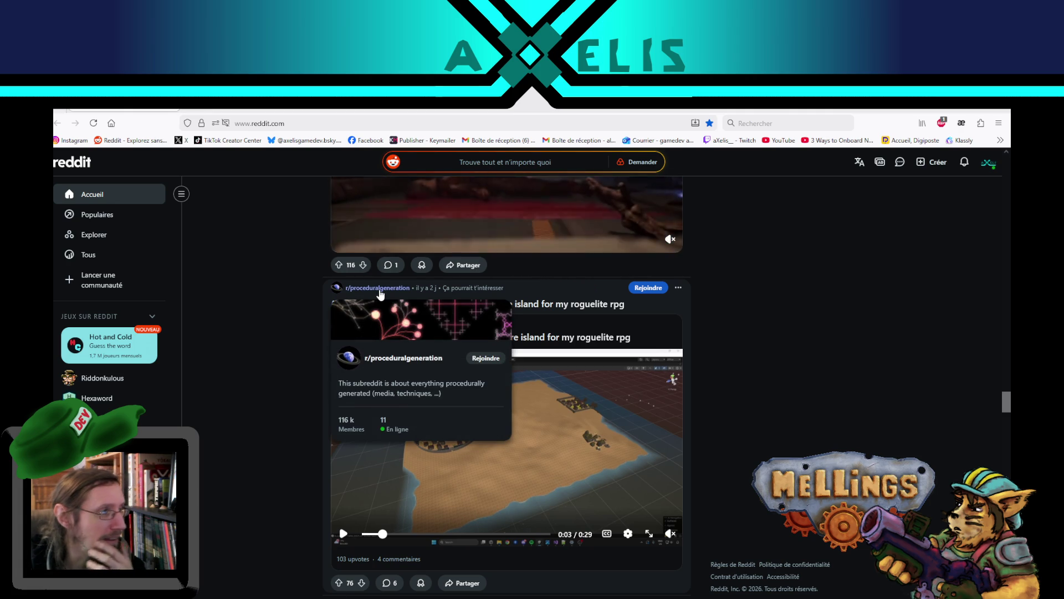
pyautogui.scroll(-3, 803, 393)
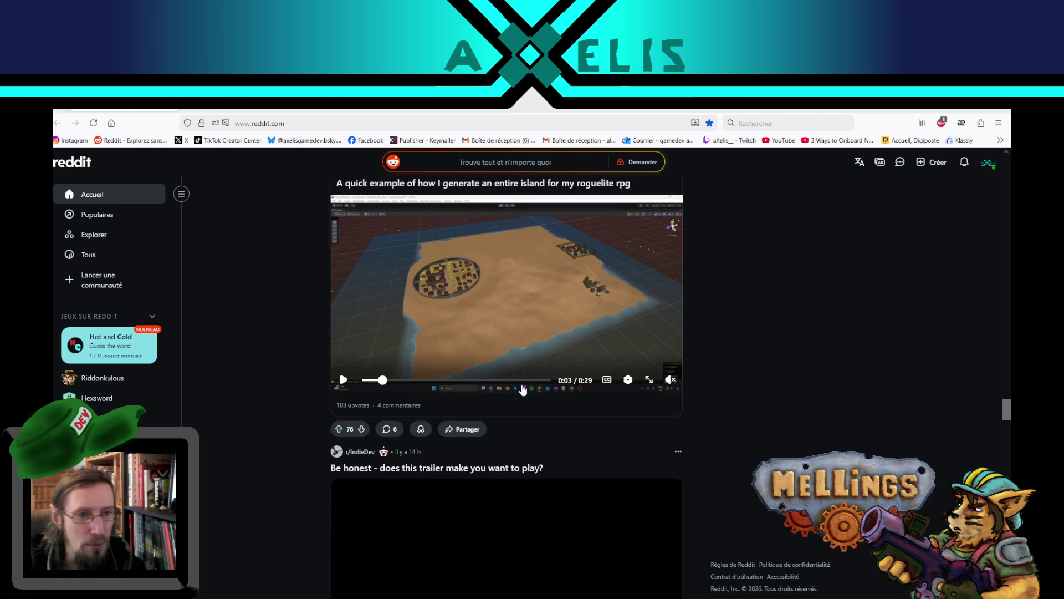
pyautogui.click(336, 380)
# - Watch the 29-second island video to the end, then open r/proceduralgeneration
pyautogui.scroll(2, 284, 357)
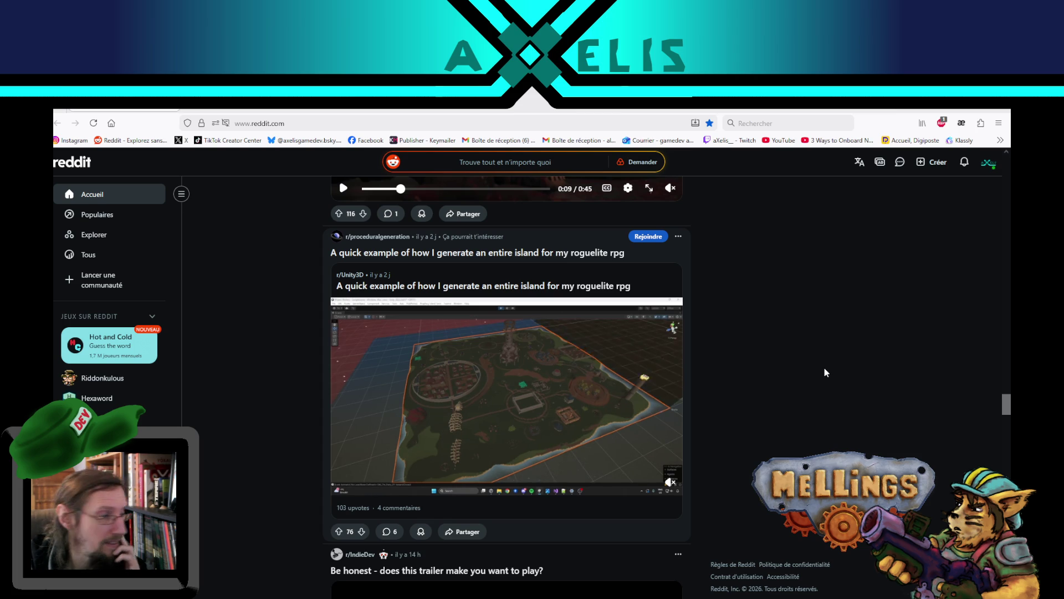
pyautogui.click(378, 238)
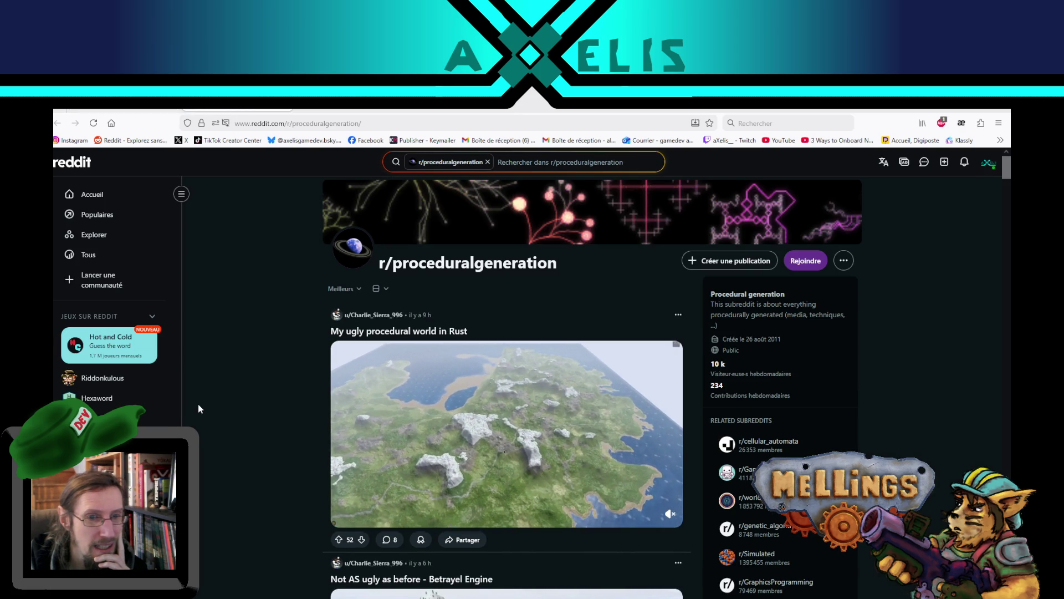
# - Scroll down r/proceduralgeneration to the Procedural Cloud City and WFC solver posts
pyautogui.scroll(-5, 200, 409)
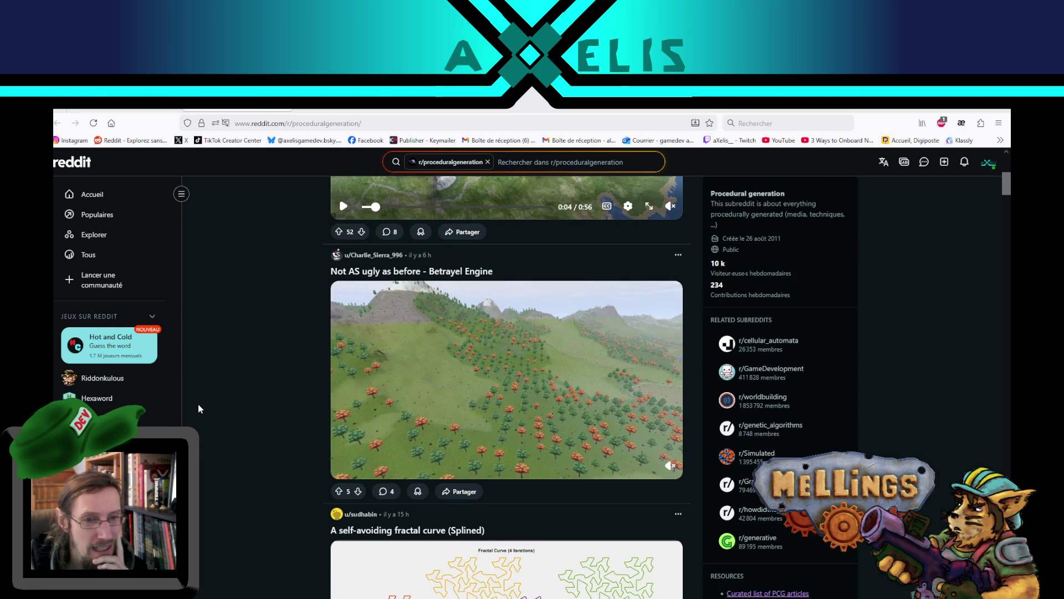
pyautogui.scroll(-4, 200, 409)
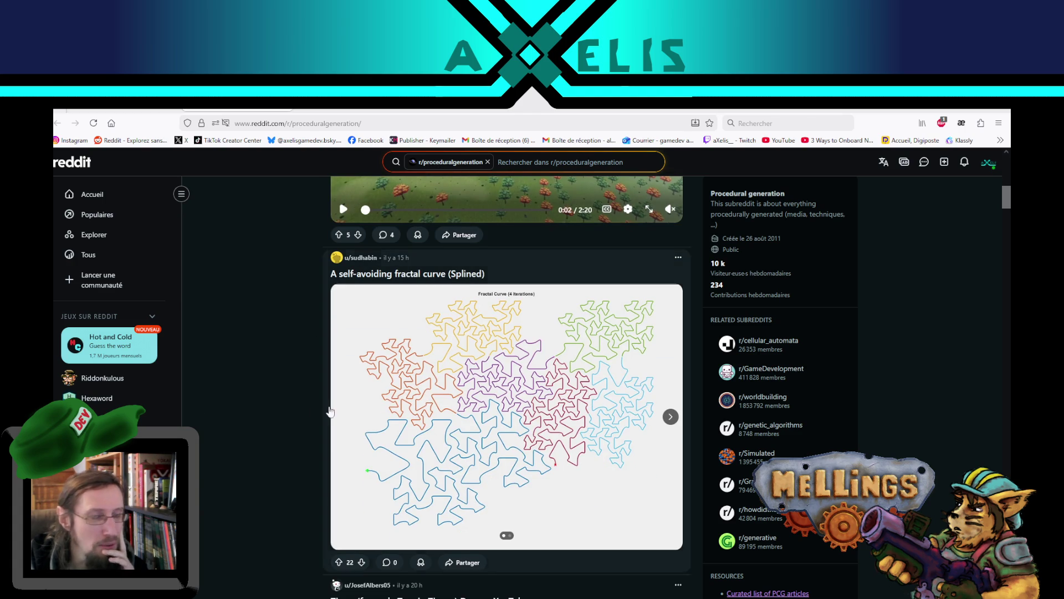
pyautogui.scroll(-5, 311, 413)
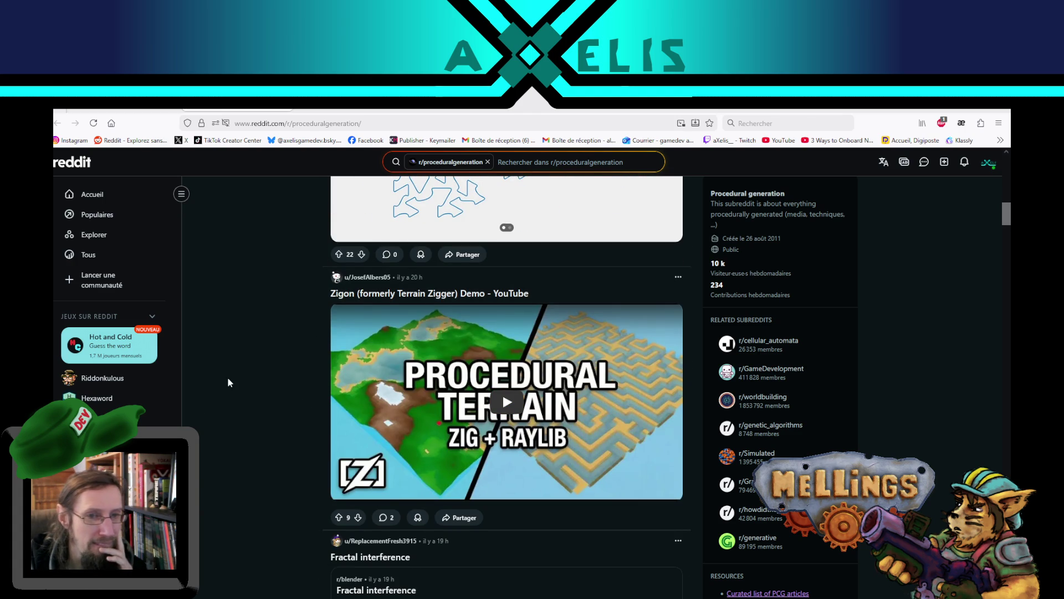
pyautogui.scroll(-5, 228, 377)
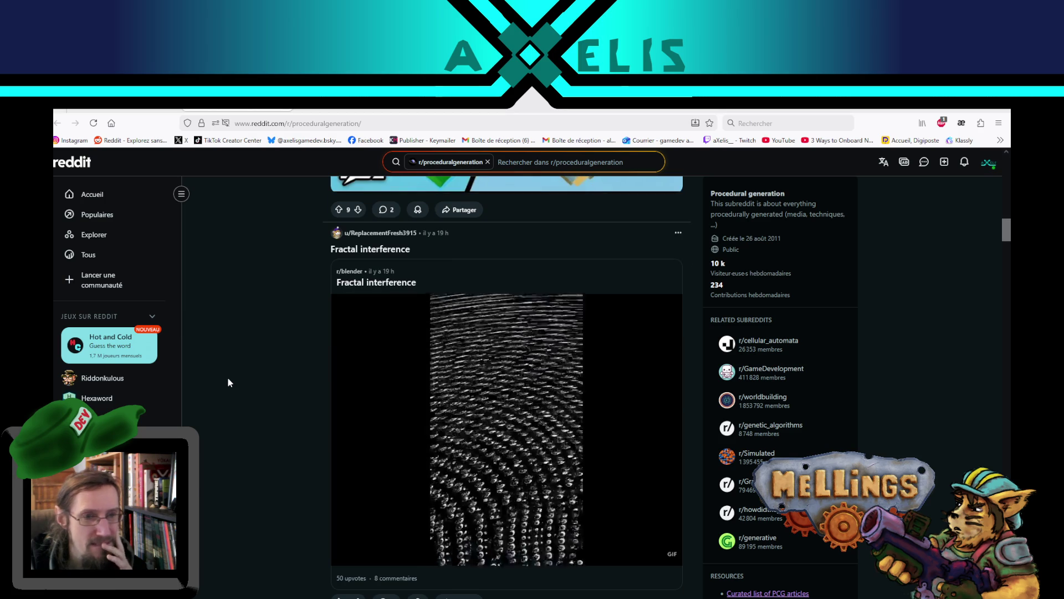
pyautogui.scroll(-3, 227, 377)
pyautogui.scroll(-6, 227, 377)
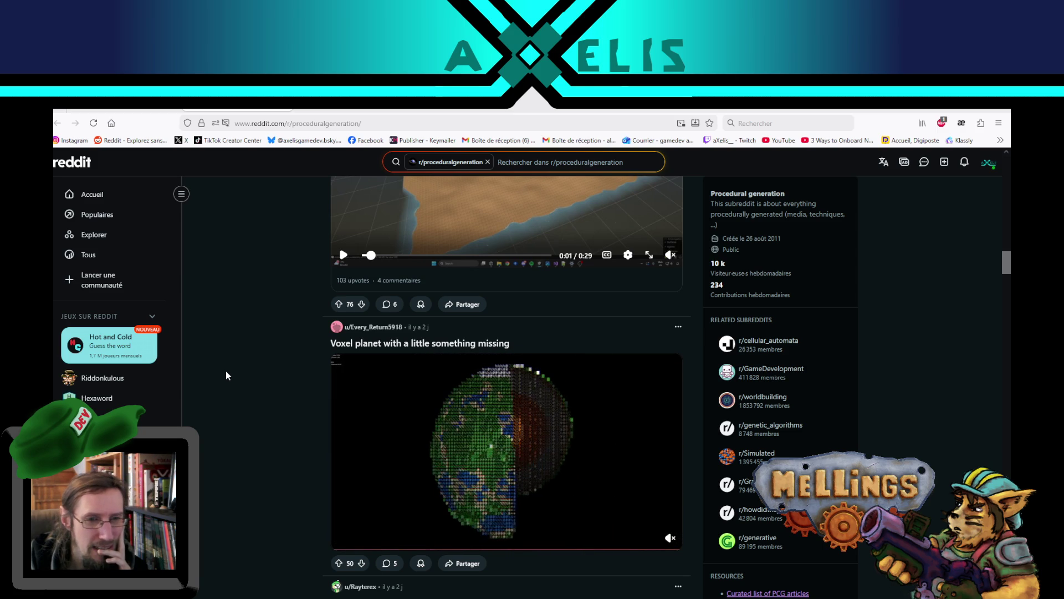
pyautogui.scroll(-3, 225, 371)
pyautogui.scroll(-2, 225, 371)
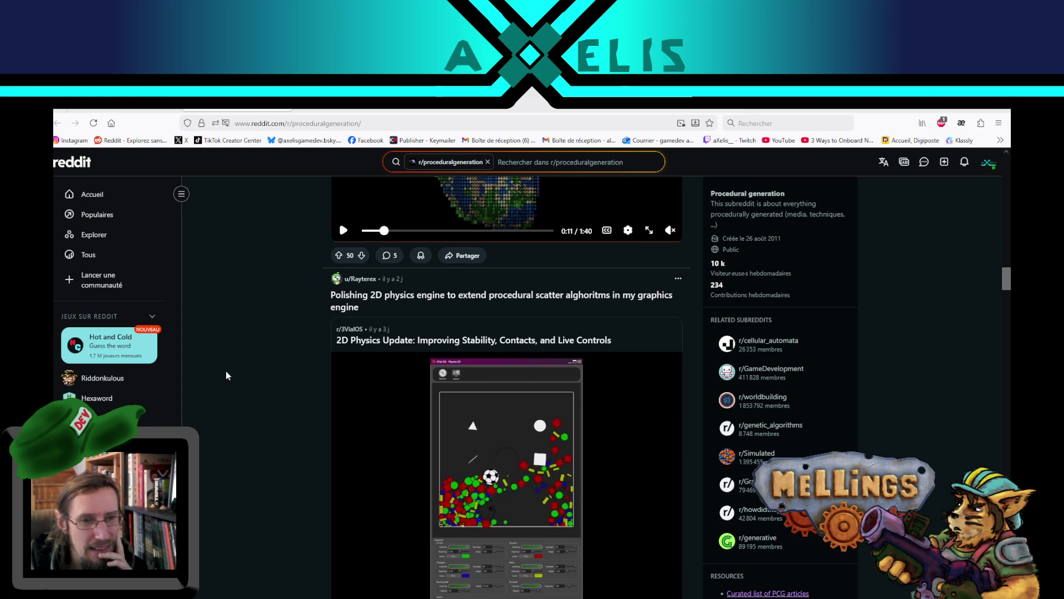
pyautogui.scroll(-2, 225, 371)
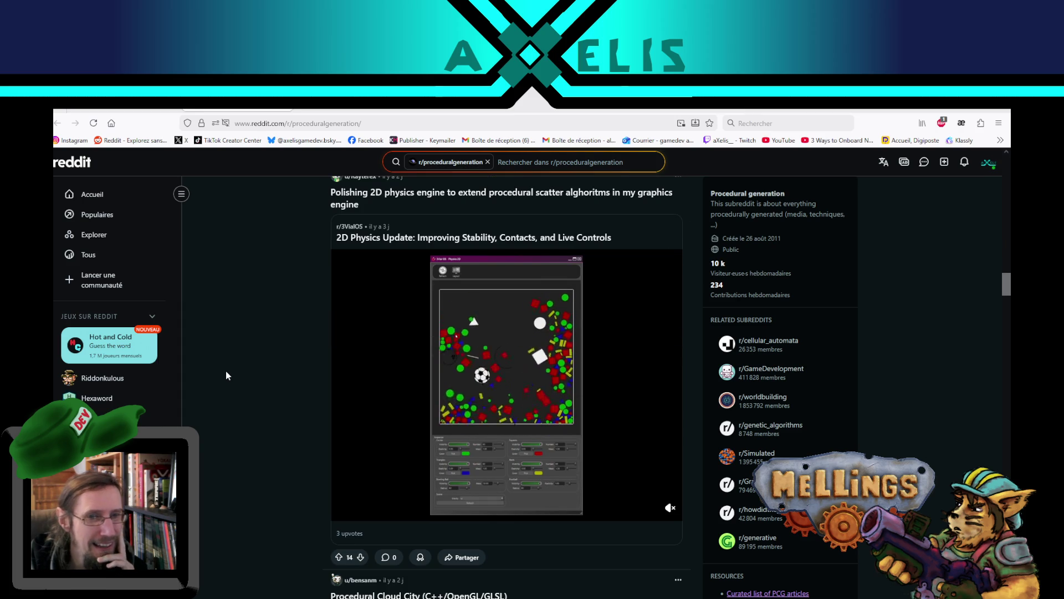
pyautogui.scroll(-4, 225, 371)
pyautogui.scroll(-2, 225, 372)
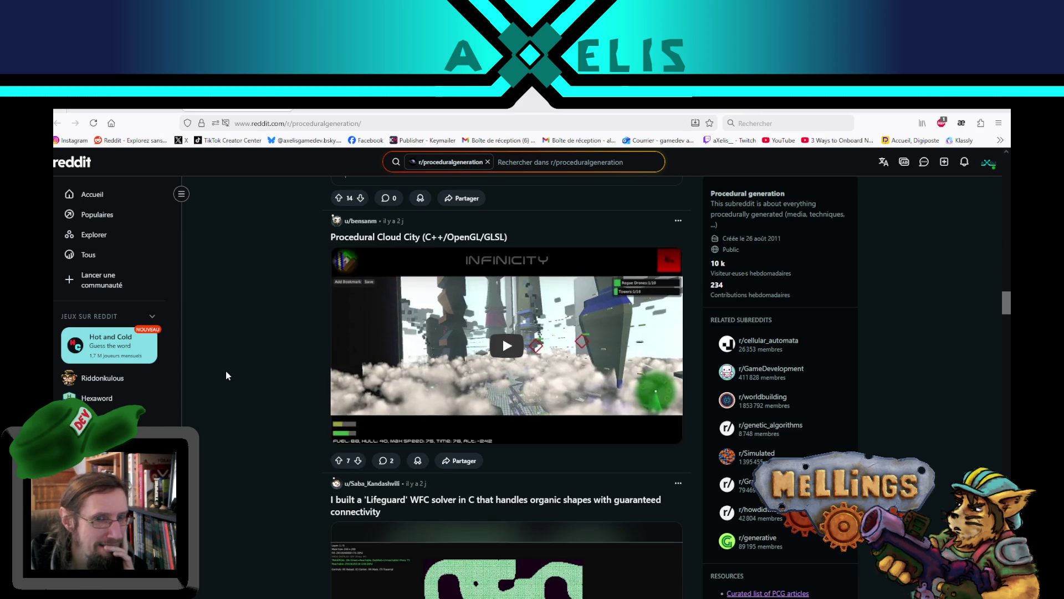
# - Return to the Reddit home feed, then switch to Unity and pan the Bataille Scene view slightly left
pyautogui.click(255, 105)
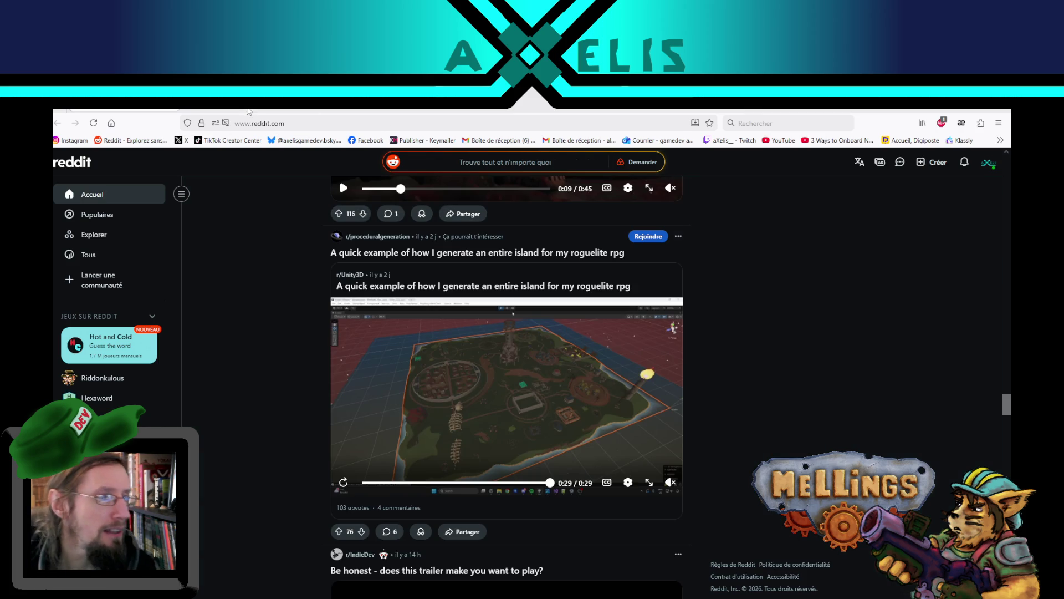
pyautogui.hotkey('alt', 'Tab')
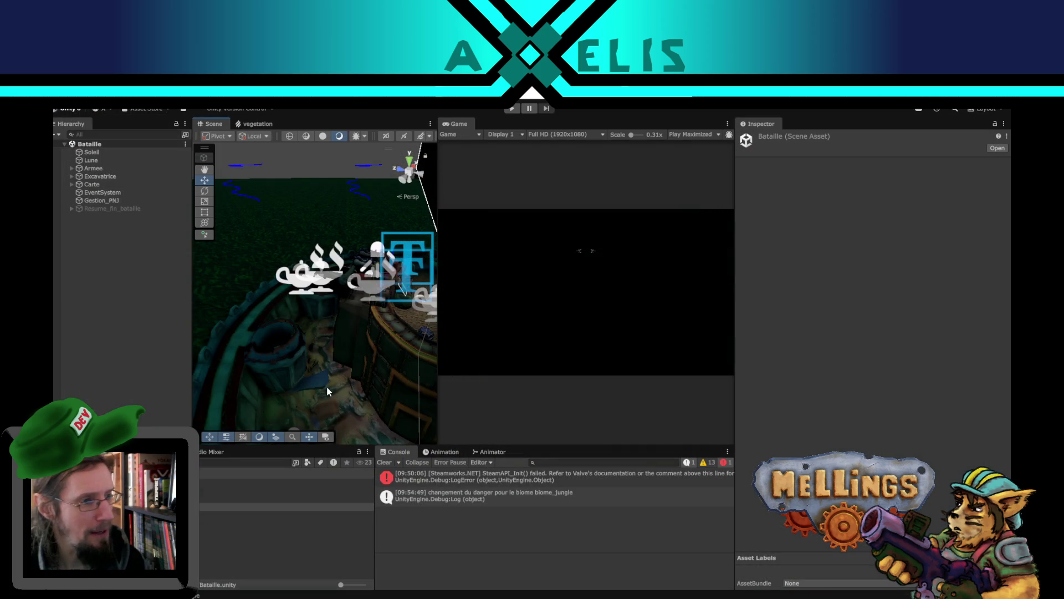
pyautogui.moveTo(340, 358); pyautogui.dragTo(313, 358)
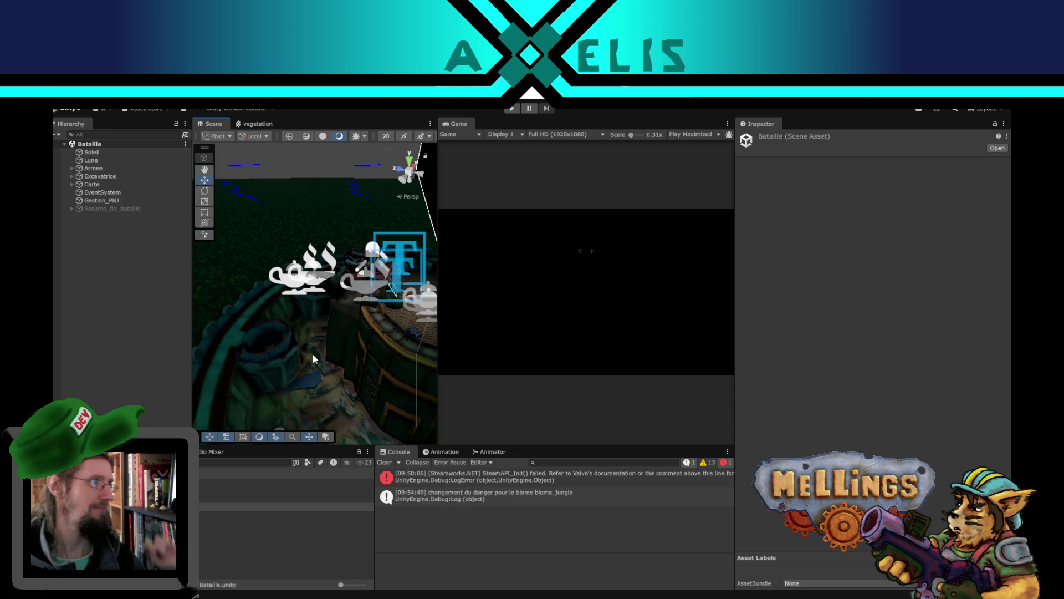
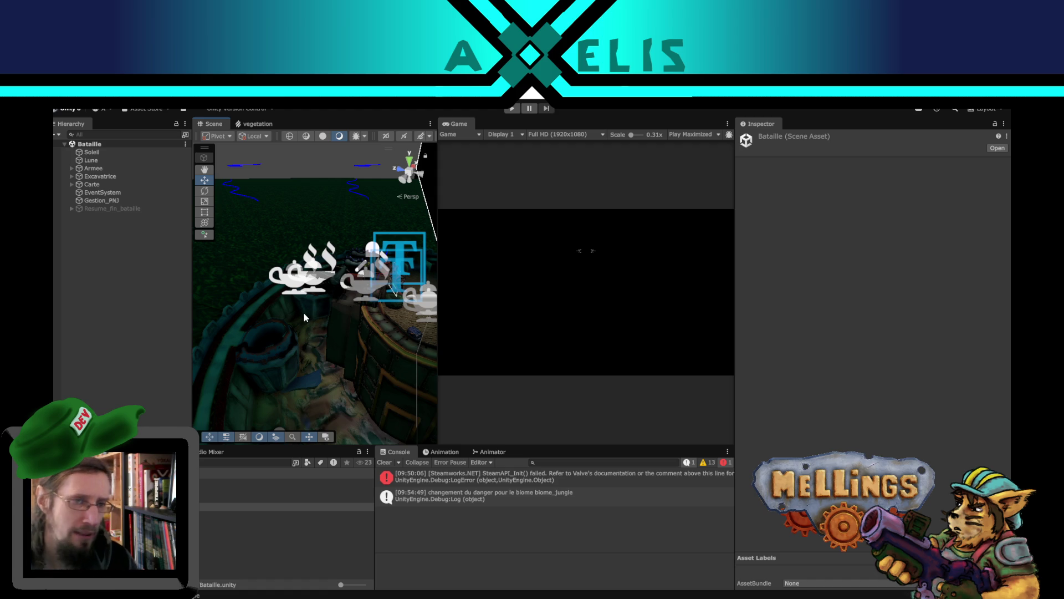
# - Clear the old Console log messages, then select Armee in the Hierarchy
pyautogui.moveTo(293, 337)
pyautogui.mouseDown()
pyautogui.moveTo(279, 320)
pyautogui.moveTo(331, 363)
pyautogui.moveTo(321, 351)
pyautogui.mouseUp()
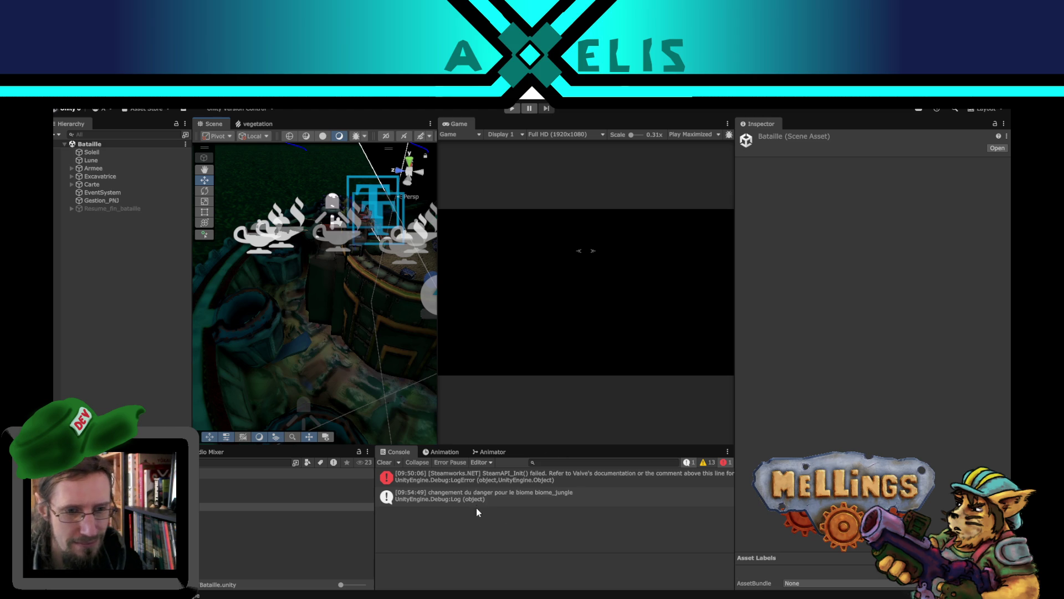
pyautogui.click(385, 463)
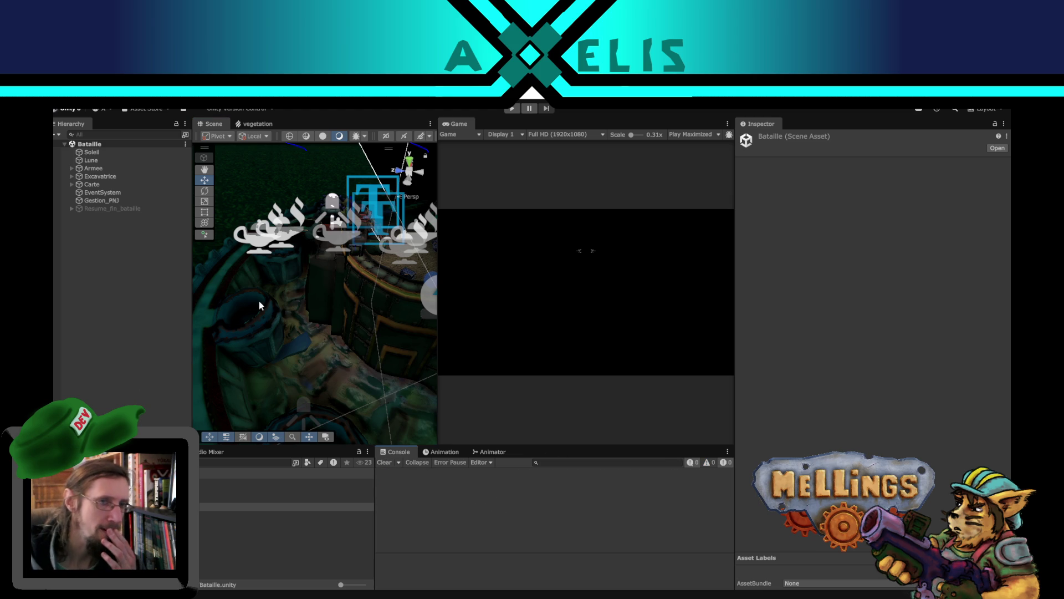
pyautogui.scroll(3, 291, 278)
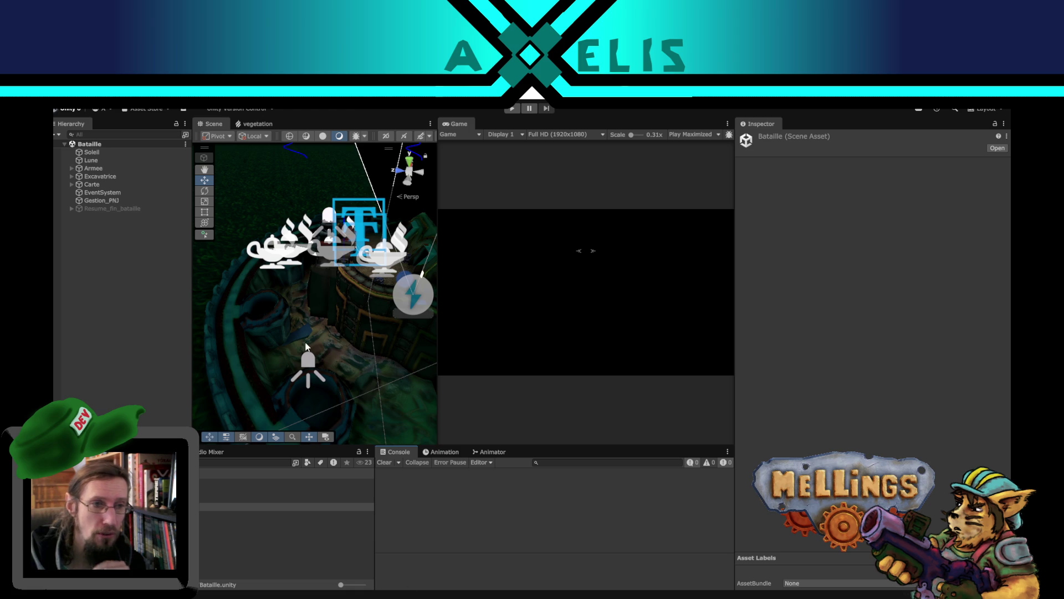
pyautogui.moveTo(310, 343); pyautogui.dragTo(281, 354)
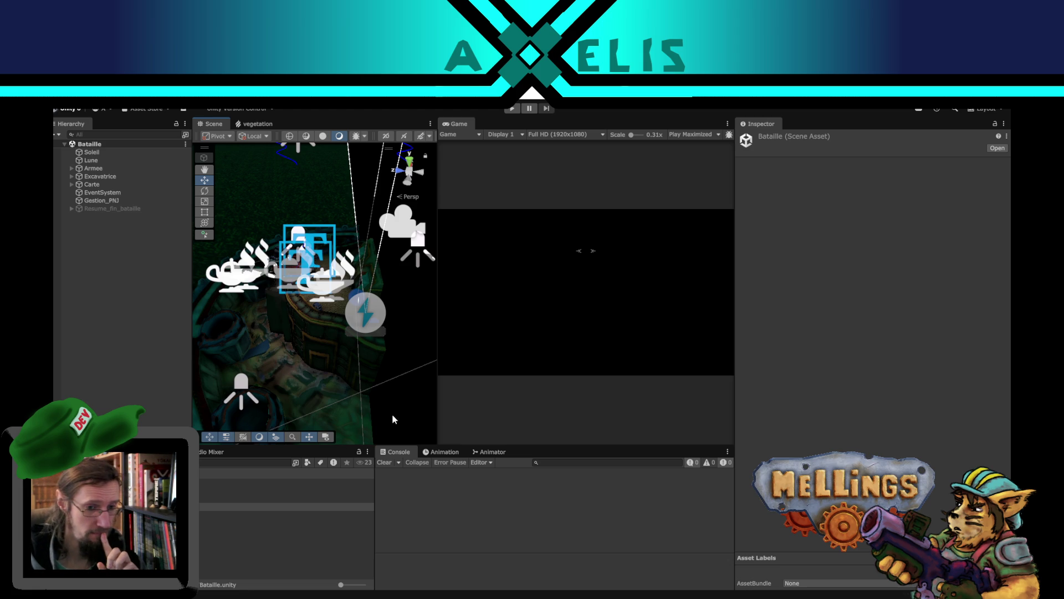
pyautogui.click(94, 169)
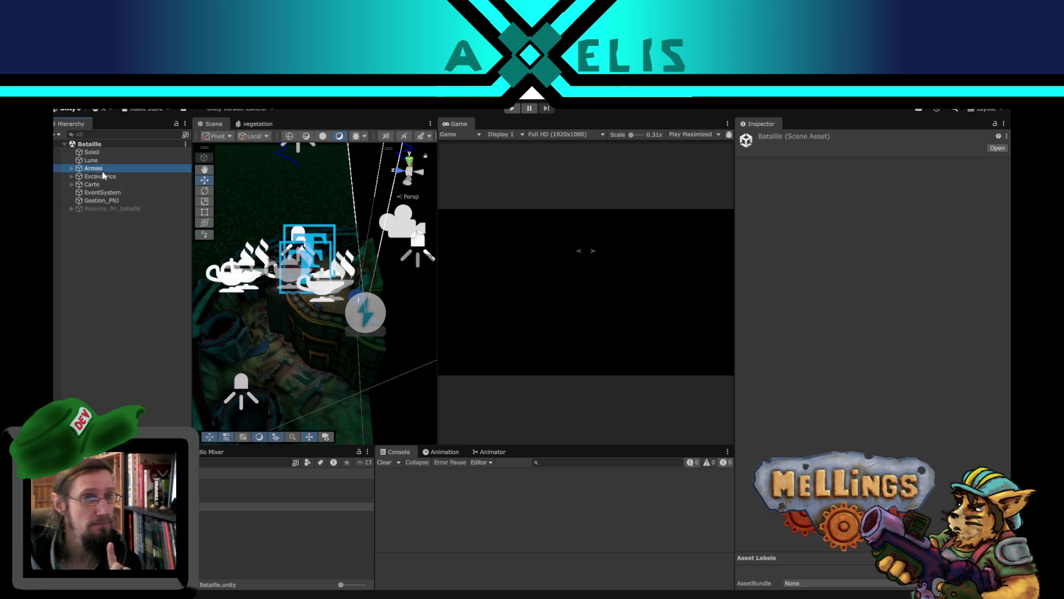
# - Disable the Armee object and frame the Interface_raccourci_griffes shortcut display in the Scene view
pyautogui.click(763, 139)
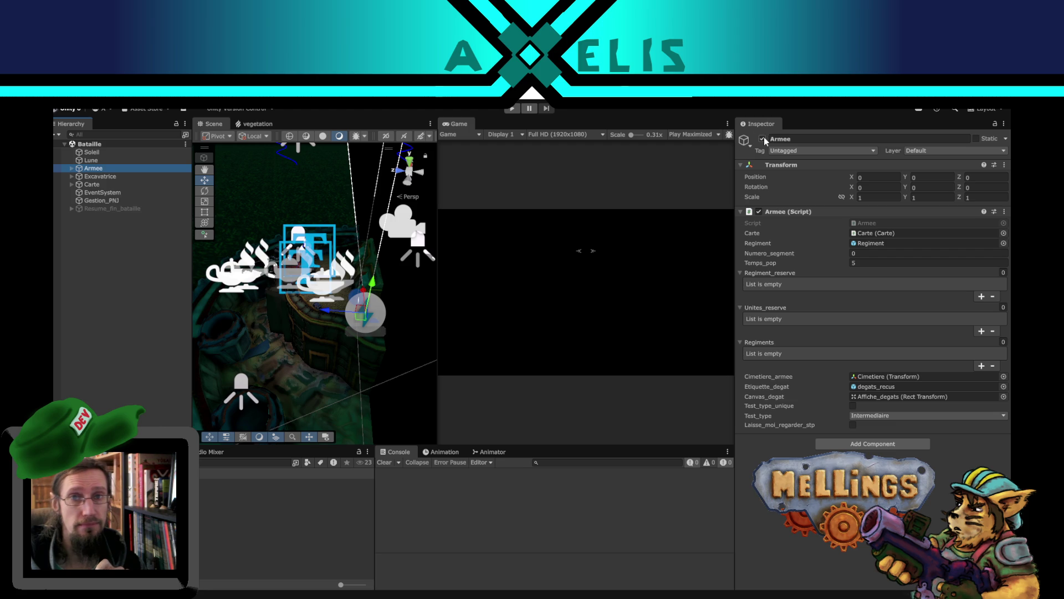
pyautogui.click(101, 175)
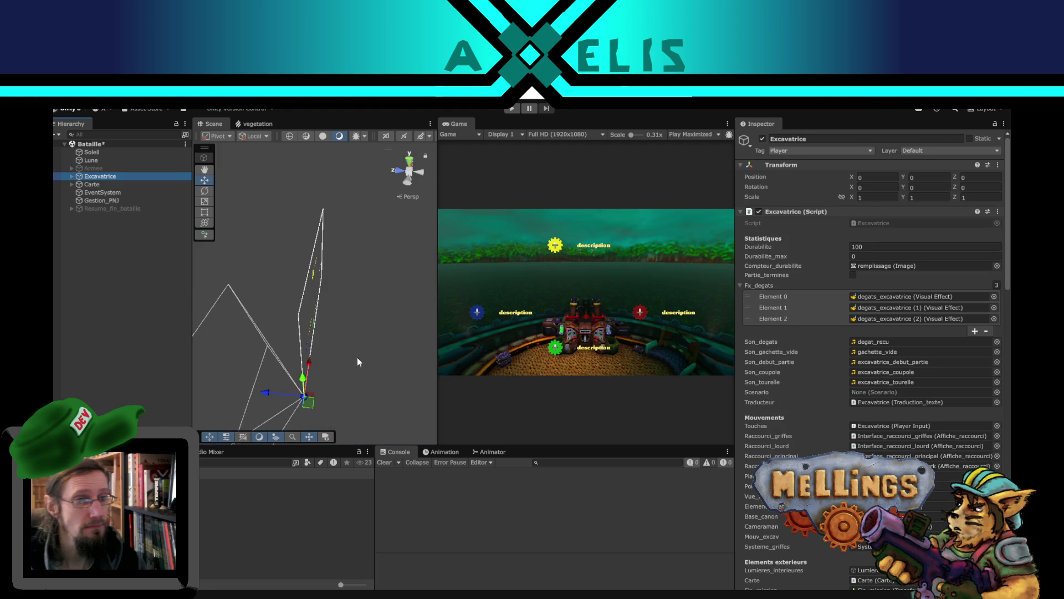
pyautogui.moveTo(364, 323); pyautogui.dragTo(258, 271)
pyautogui.click(312, 265)
pyautogui.press('f')
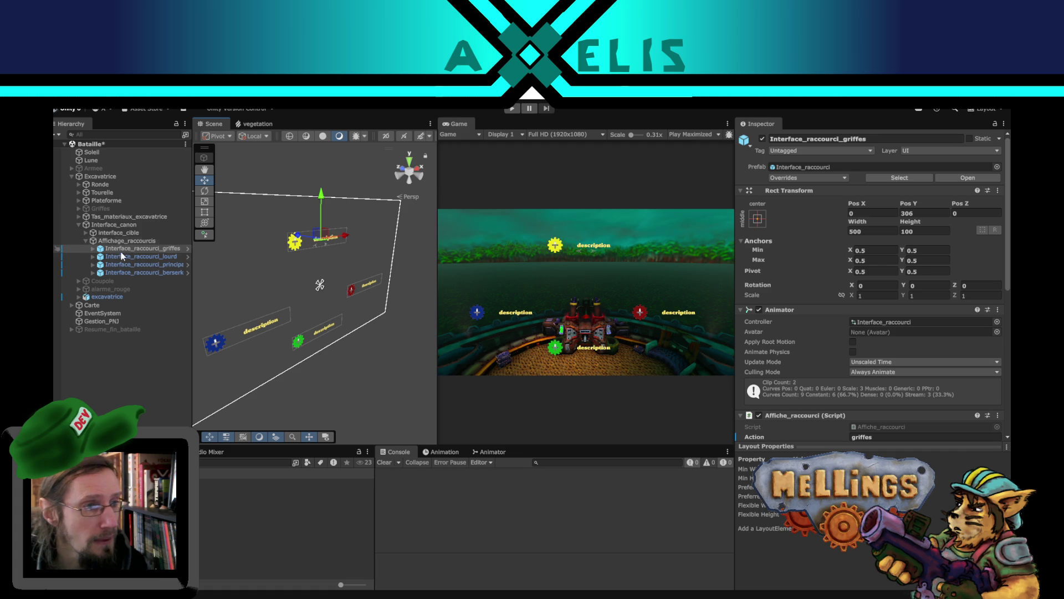
# - Select Affichage_munitions under interface_cible and begin renaming its duplicate
pyautogui.click(87, 240)
pyautogui.click(85, 234)
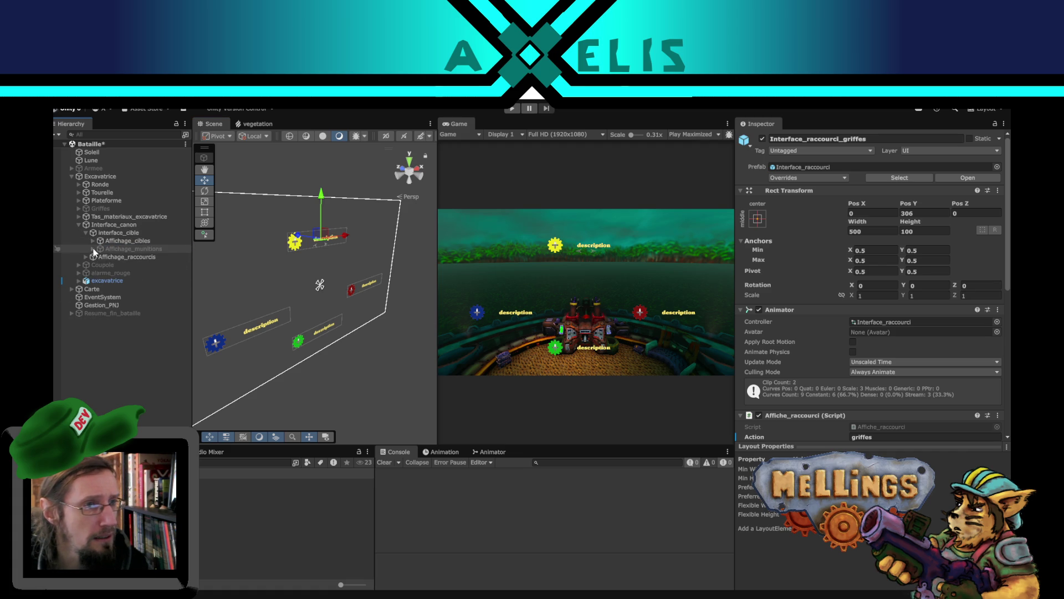
pyautogui.click(92, 249)
pyautogui.click(93, 249)
pyautogui.click(120, 247)
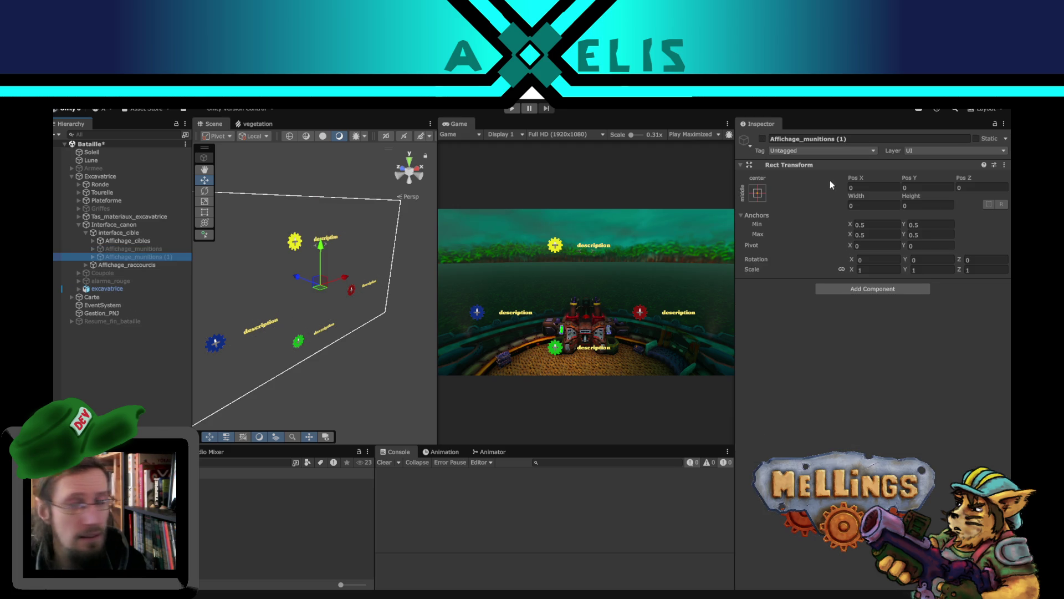
pyautogui.click(806, 139)
# - Rename the copy to Affichage_puissance_griffe, make it active, and expand its children in the Hierarchy
pyautogui.click(806, 140)
pyautogui.moveTo(806, 140); pyautogui.dragTo(878, 140)
pyautogui.write('_p')
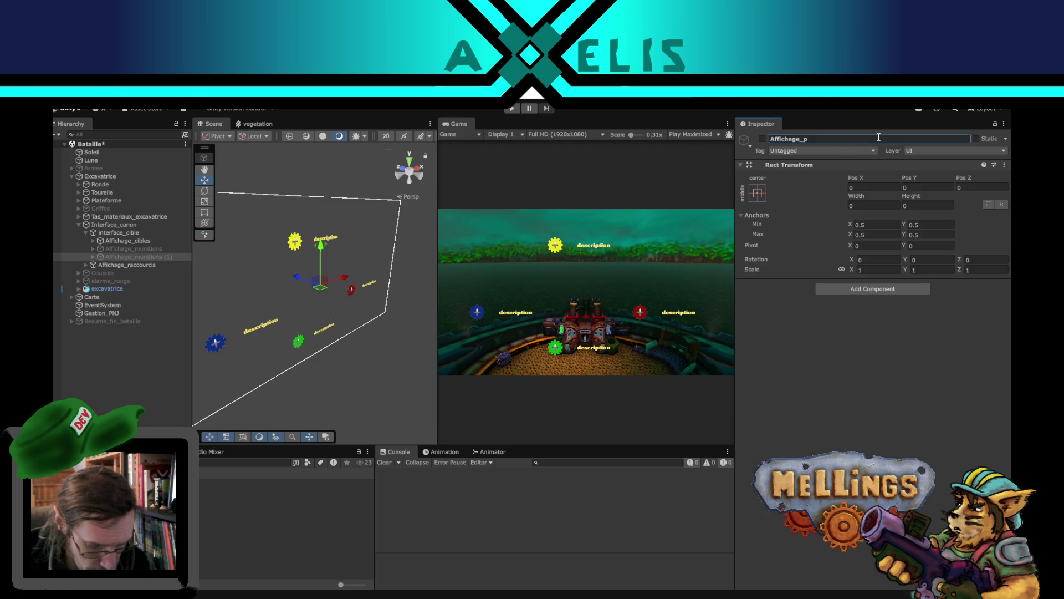
pyautogui.write('uissance_griffe')
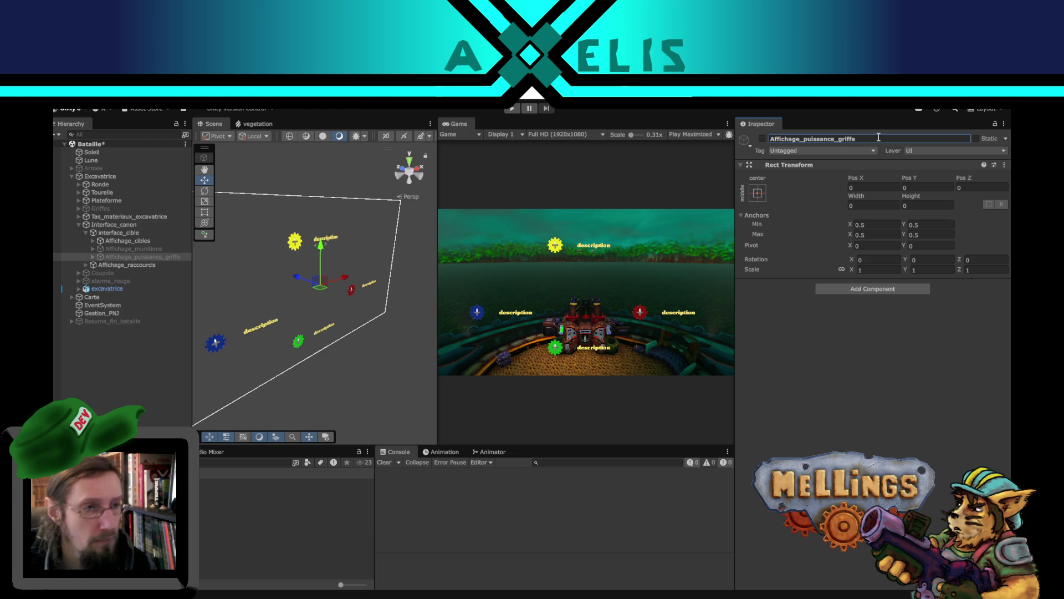
pyautogui.click(763, 139)
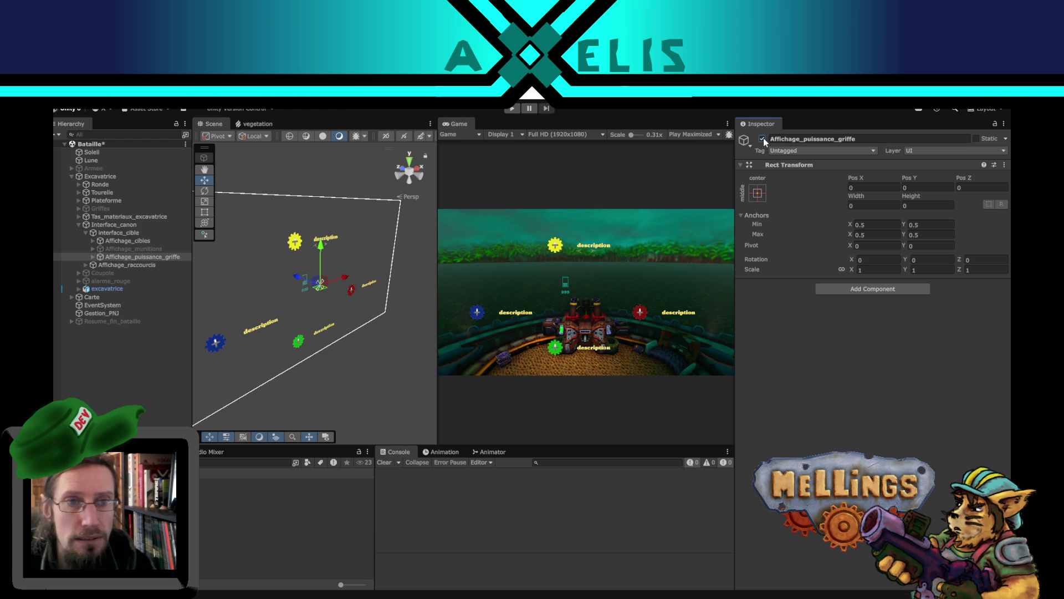
pyautogui.scroll(5, 304, 272)
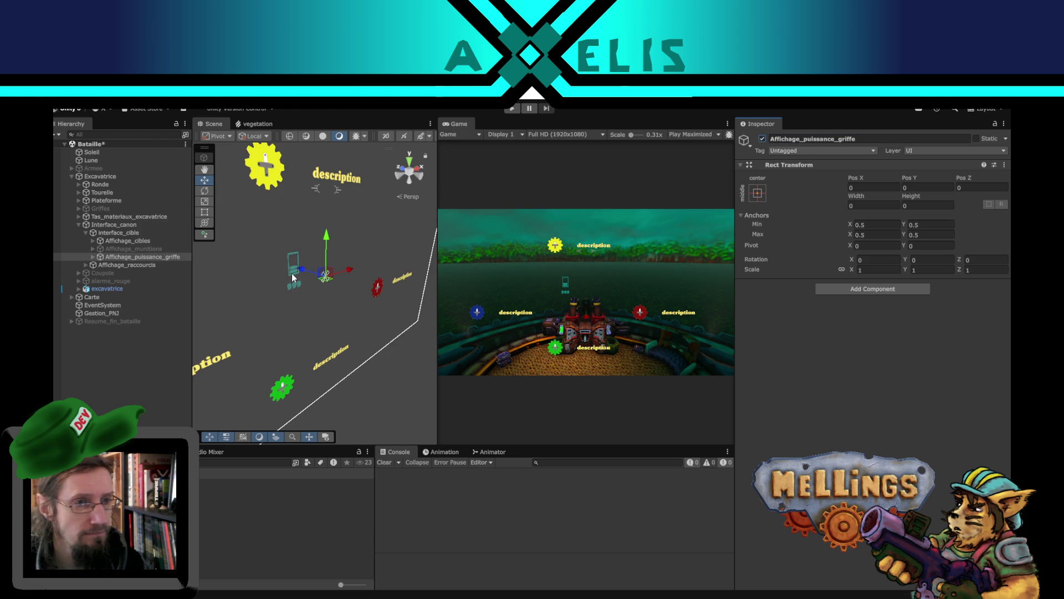
pyautogui.click(293, 277)
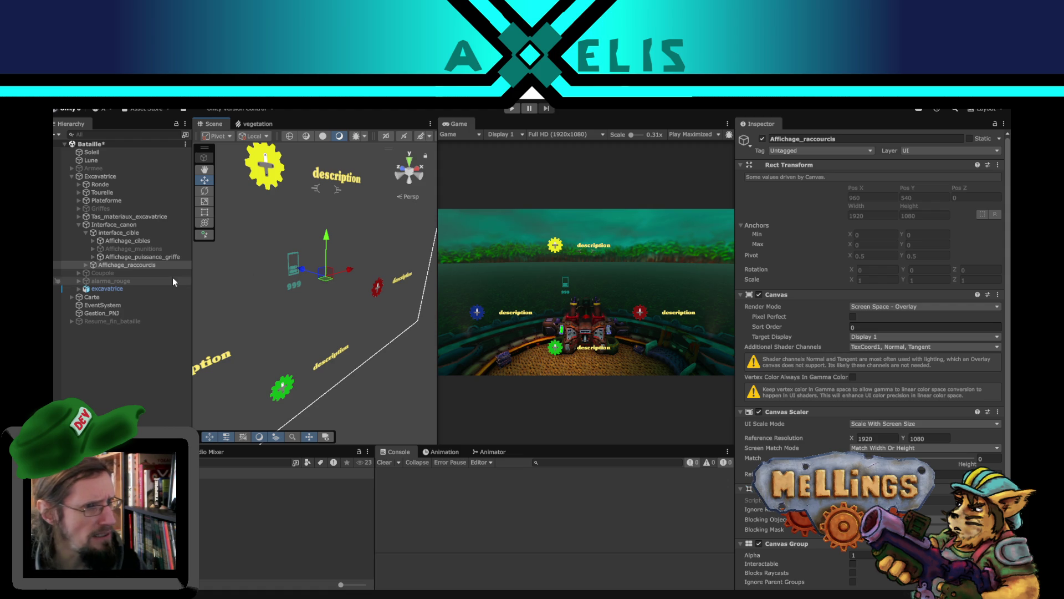
pyautogui.click(93, 257)
# - Set the Image Color of Jauge_munitions_cadre and the gauge fill to yellow
pyautogui.click(136, 265)
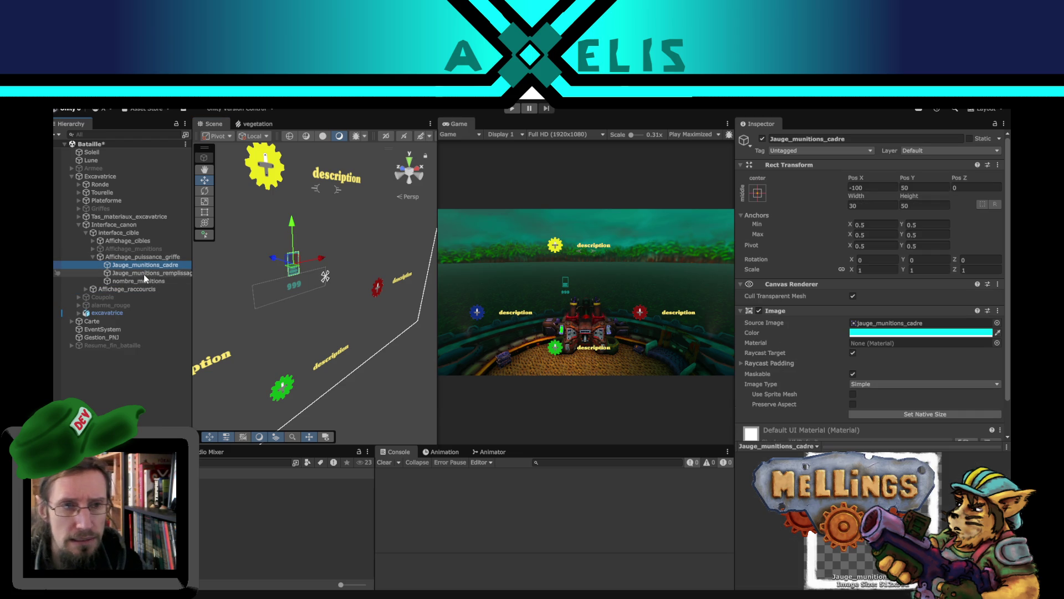
pyautogui.keyDown('ctrl'); pyautogui.click(148, 273); pyautogui.keyUp('ctrl')
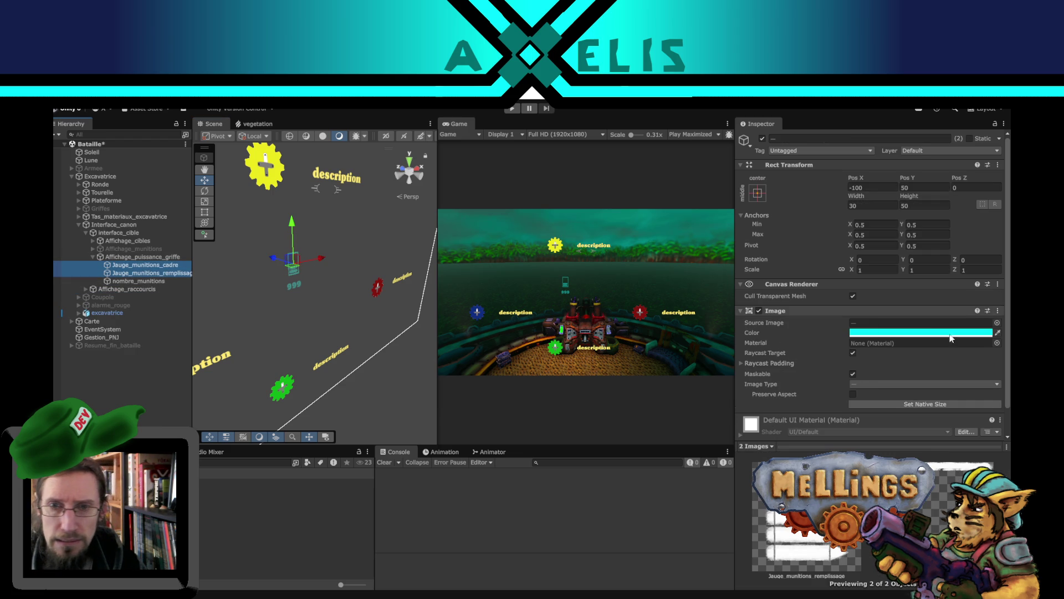
pyautogui.click(972, 333)
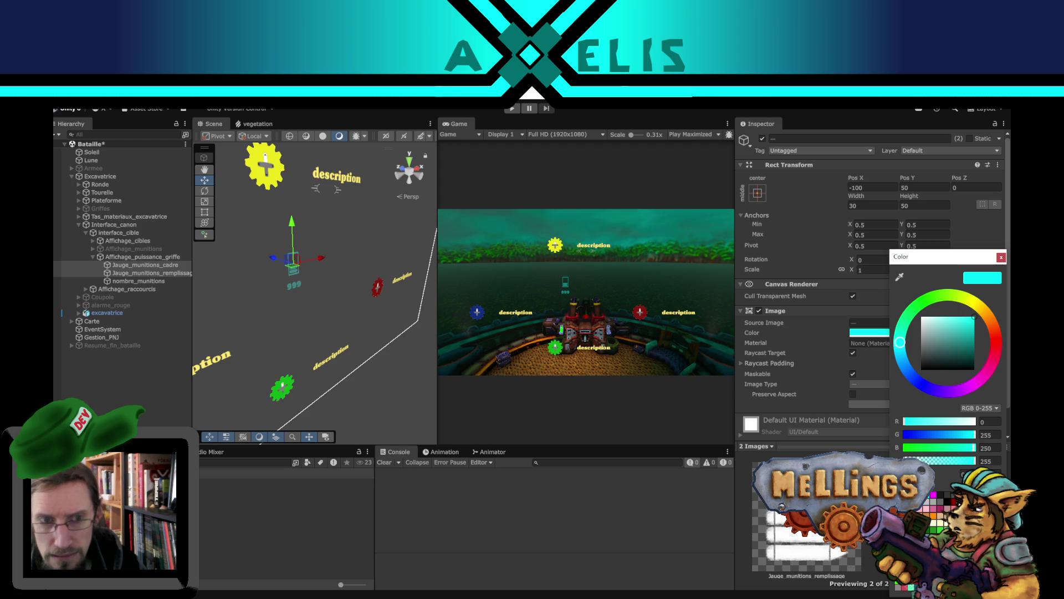
pyautogui.click(968, 300)
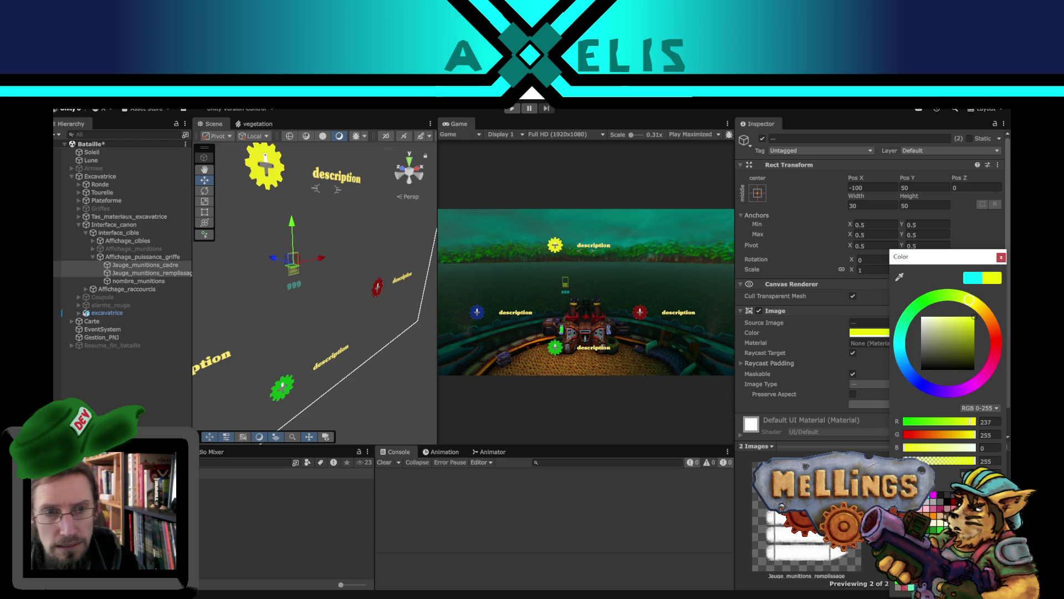
pyautogui.click(1001, 258)
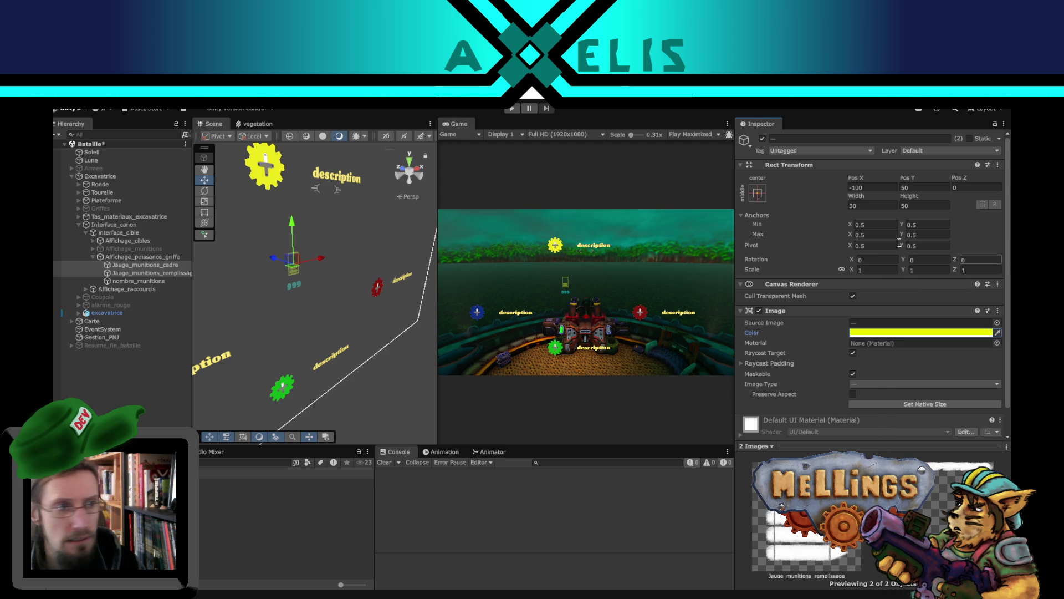
# - Make the nombre_munitions text's Vertex Color yellow and save the Bataille scene
pyautogui.click(145, 282)
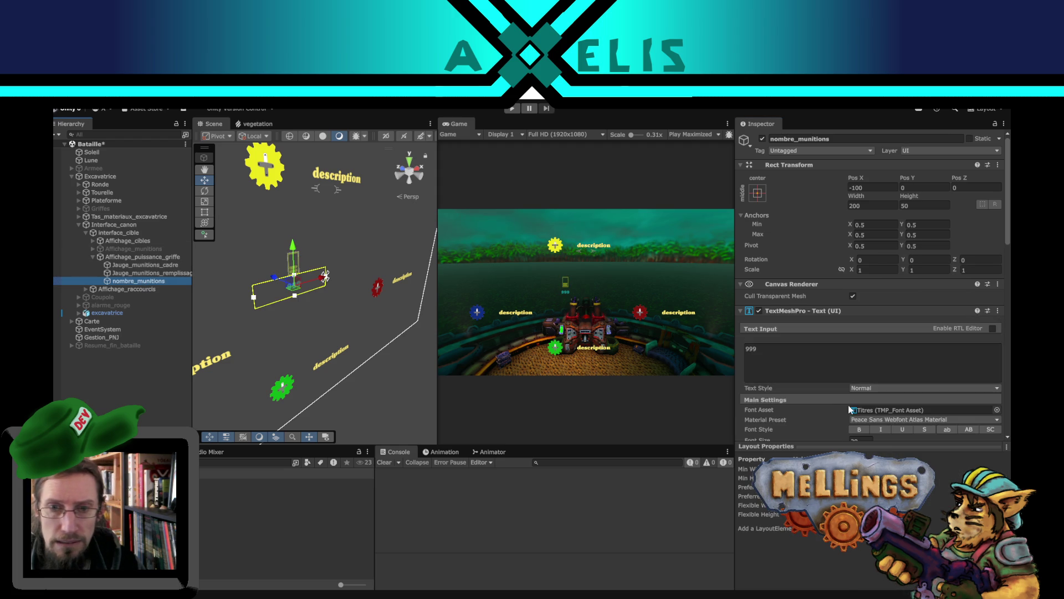
pyautogui.scroll(-4, 840, 403)
pyautogui.click(871, 356)
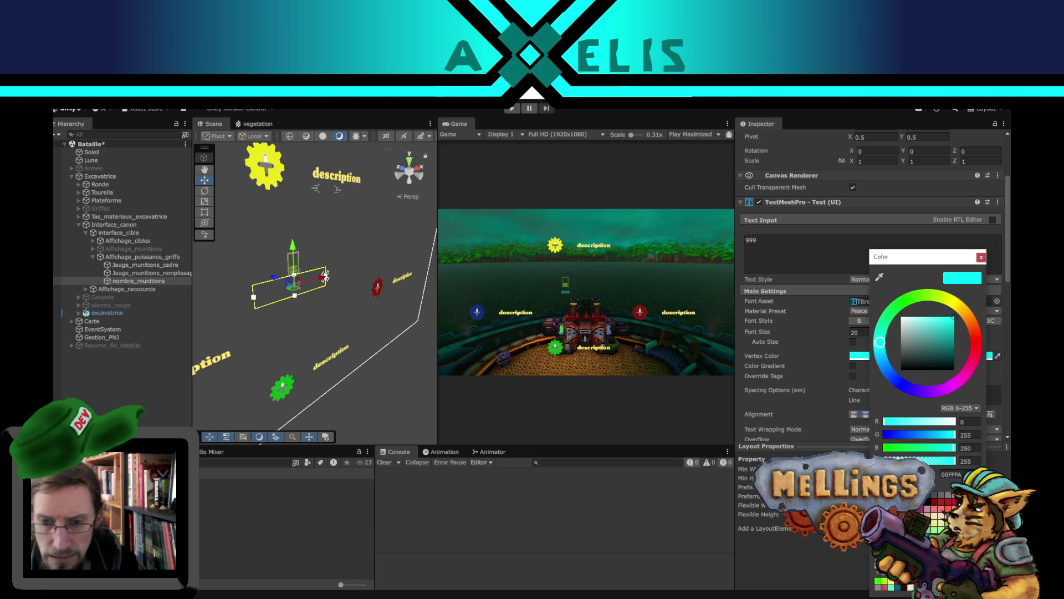
pyautogui.click(949, 300)
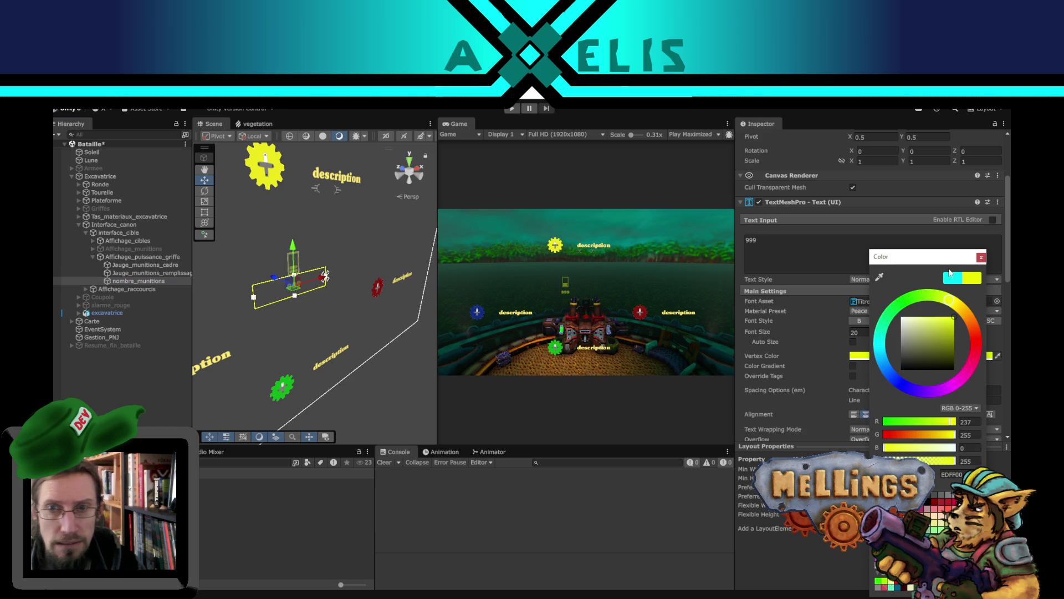
pyautogui.click(981, 258)
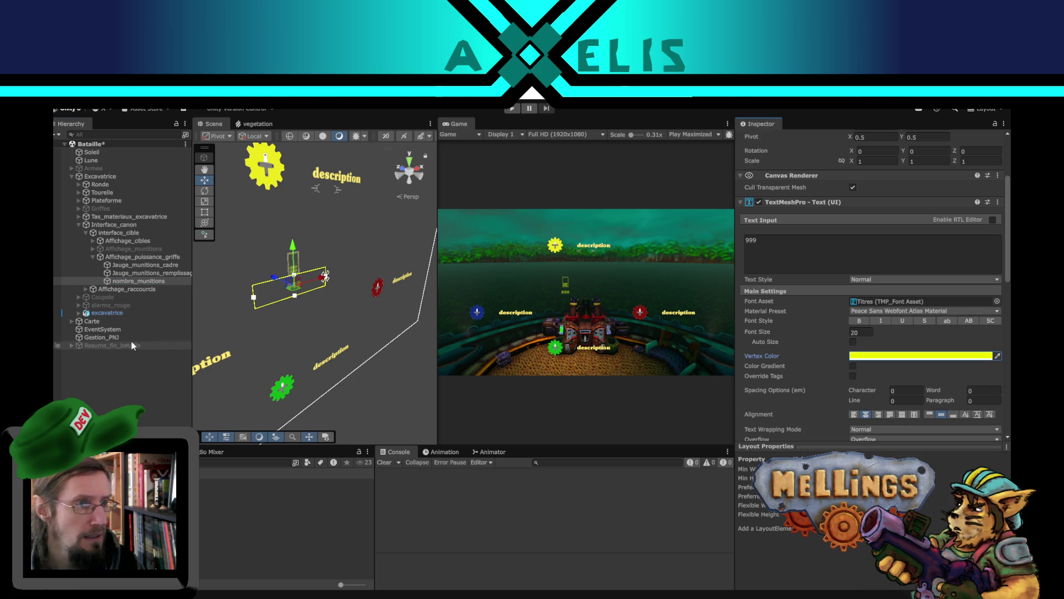
pyautogui.hotkey('ctrl', 's')
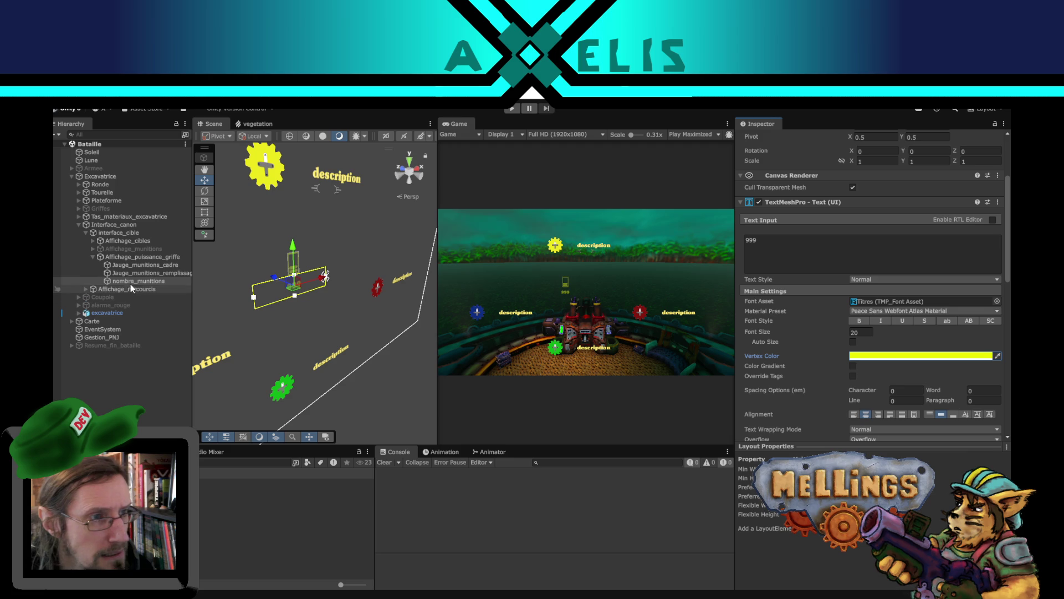
pyautogui.click(134, 273)
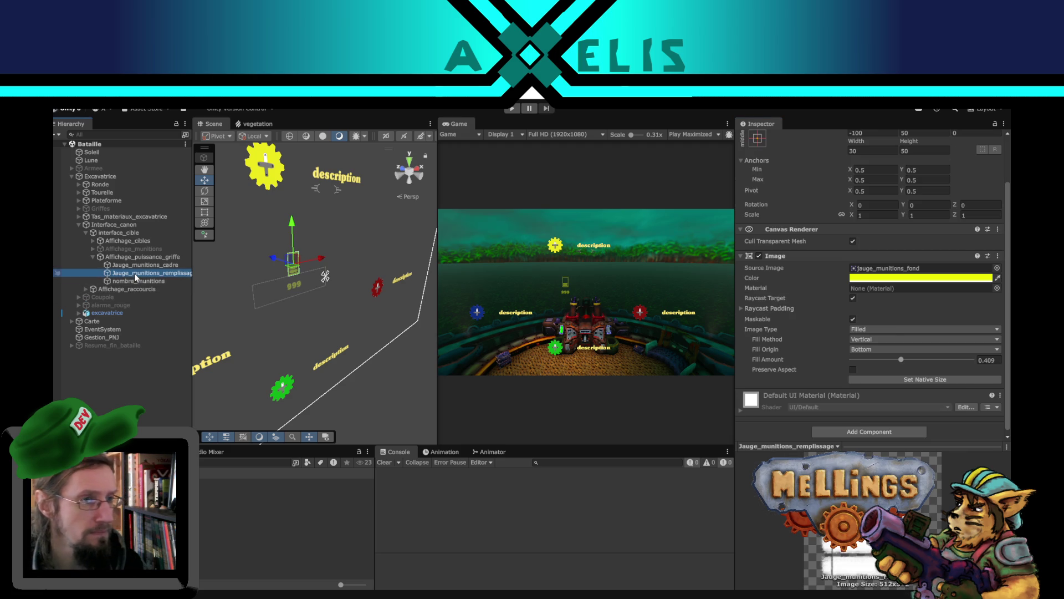
# - Assign the fond_papier sprite as Jauge_munitions_remplissage's Source Image, then switch to Visual Studio Code
pyautogui.click(997, 268)
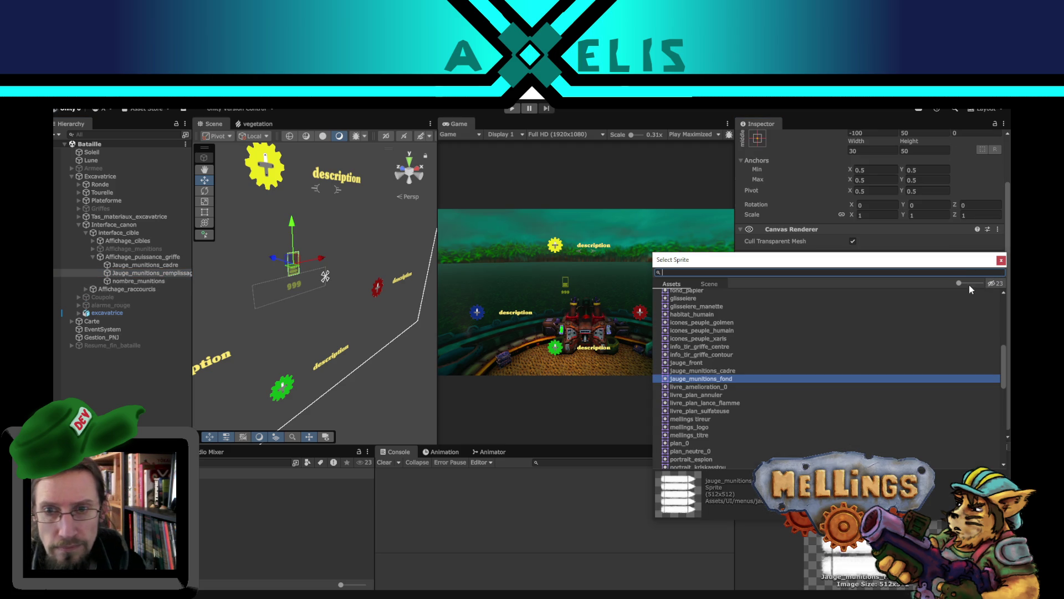
pyautogui.moveTo(960, 283); pyautogui.dragTo(965, 283)
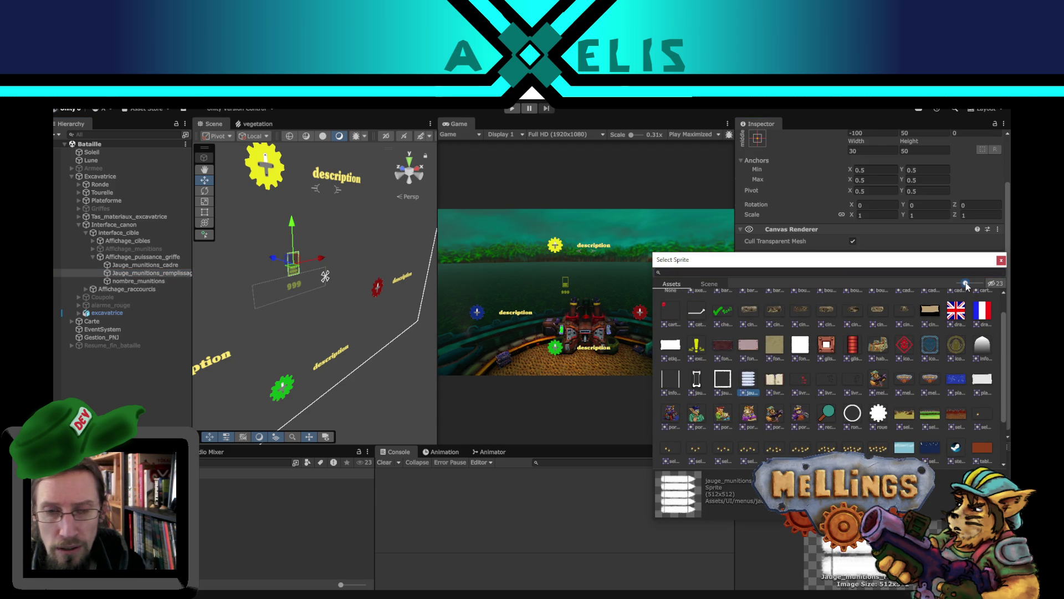
pyautogui.doubleClick(801, 347)
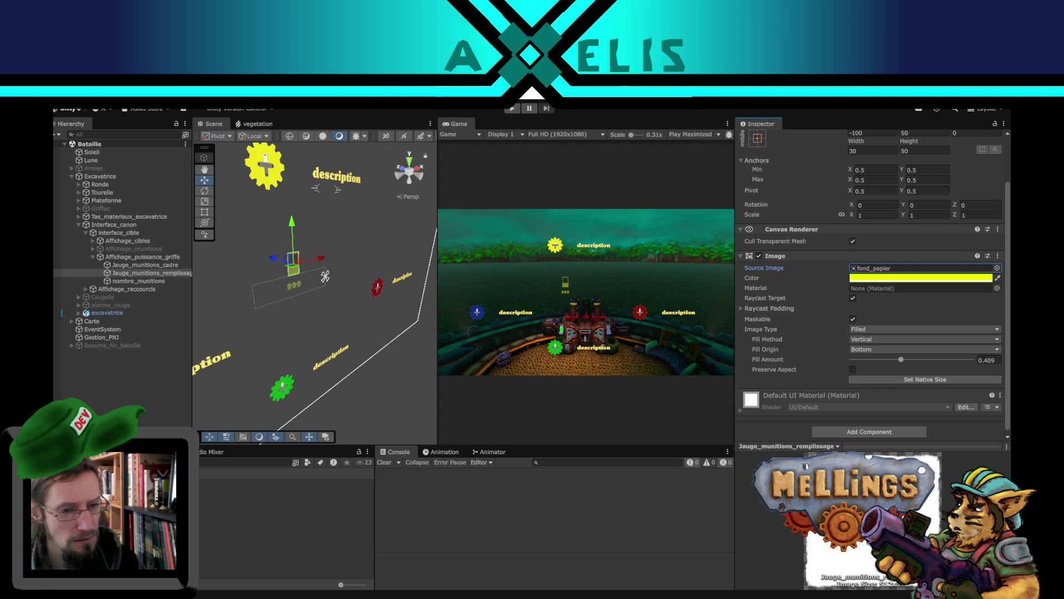
pyautogui.click(424, 532)
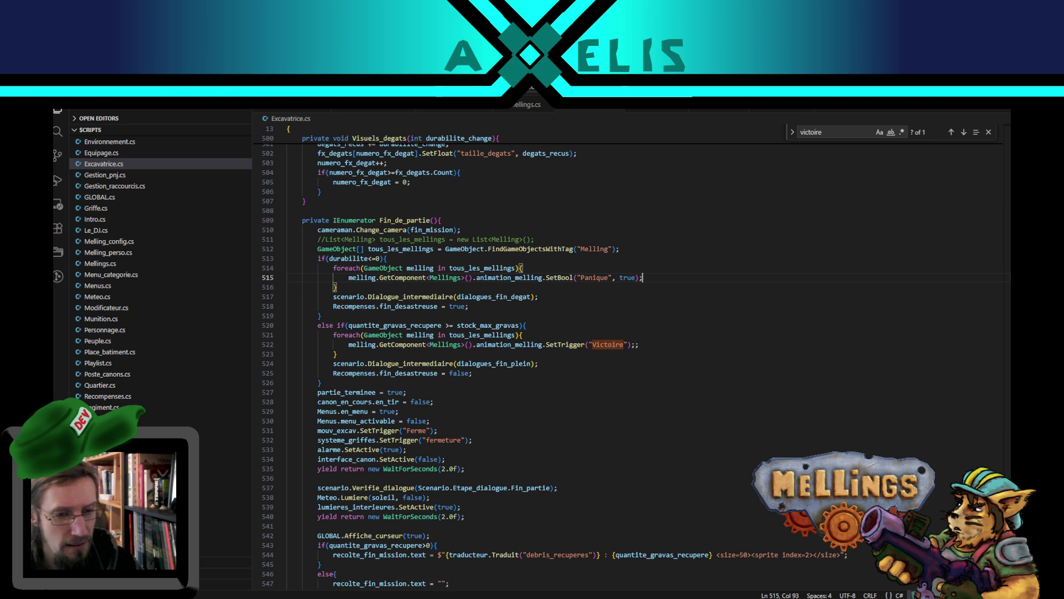
# - Switch from Visual Studio Code back to the Unity editor
pyautogui.hotkey('alt', 'Tab')
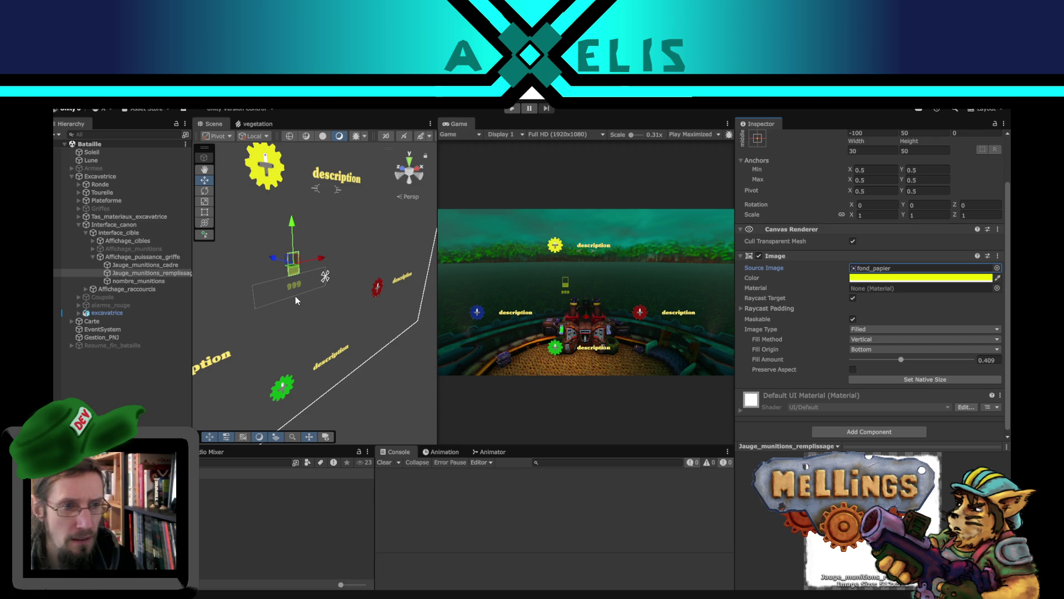
pyautogui.scroll(2, 312, 295)
pyautogui.moveTo(311, 295); pyautogui.dragTo(266, 316)
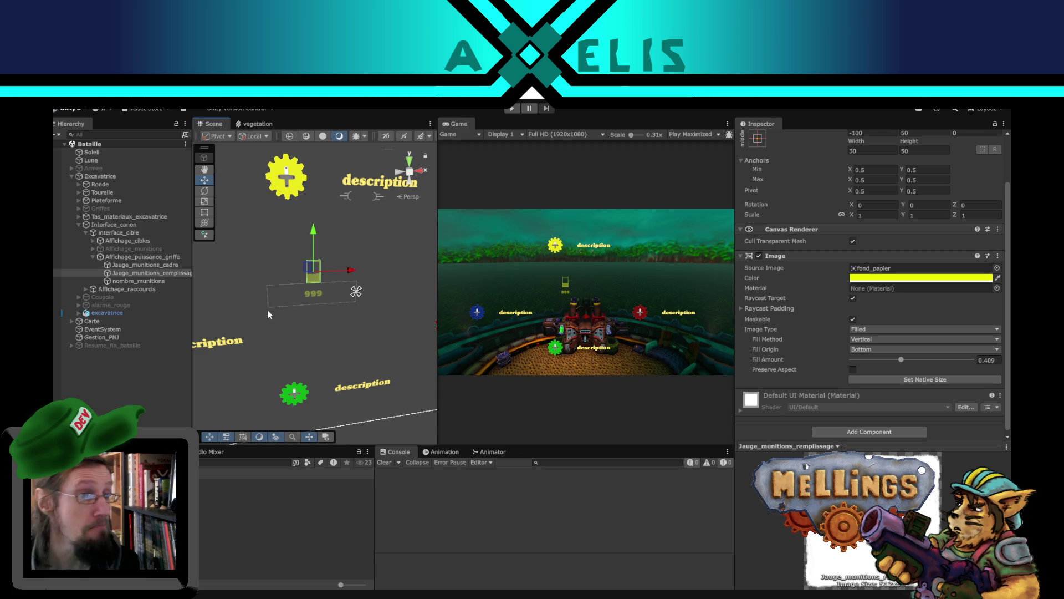
pyautogui.moveTo(294, 317); pyautogui.dragTo(295, 326)
pyautogui.hotkey('alt', 'Tab')
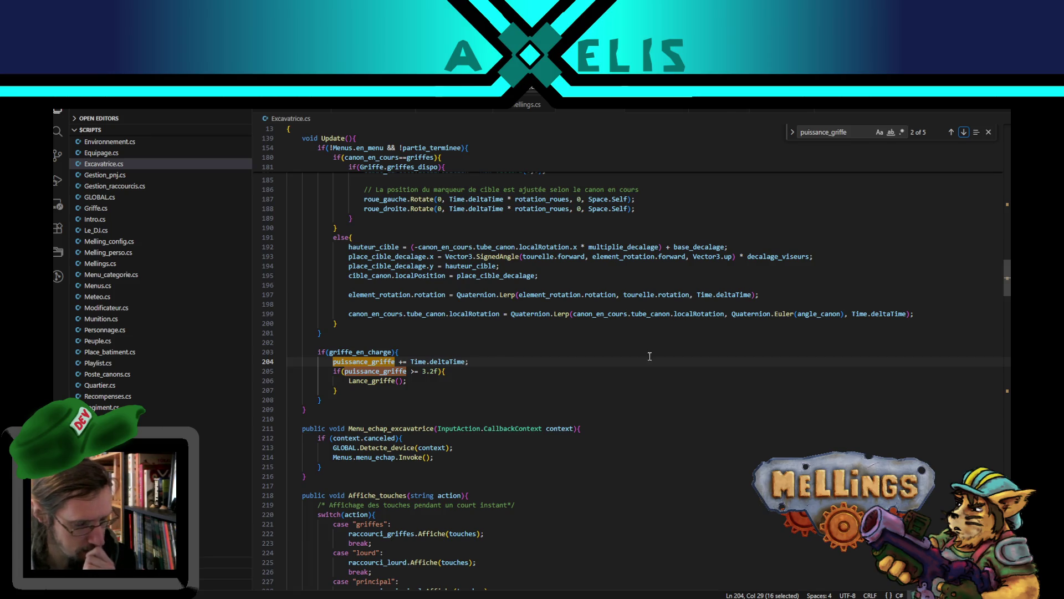
# - Step through the puissance_griffe matches in Excavatrice.cs, up to line 204
pyautogui.click(964, 132)
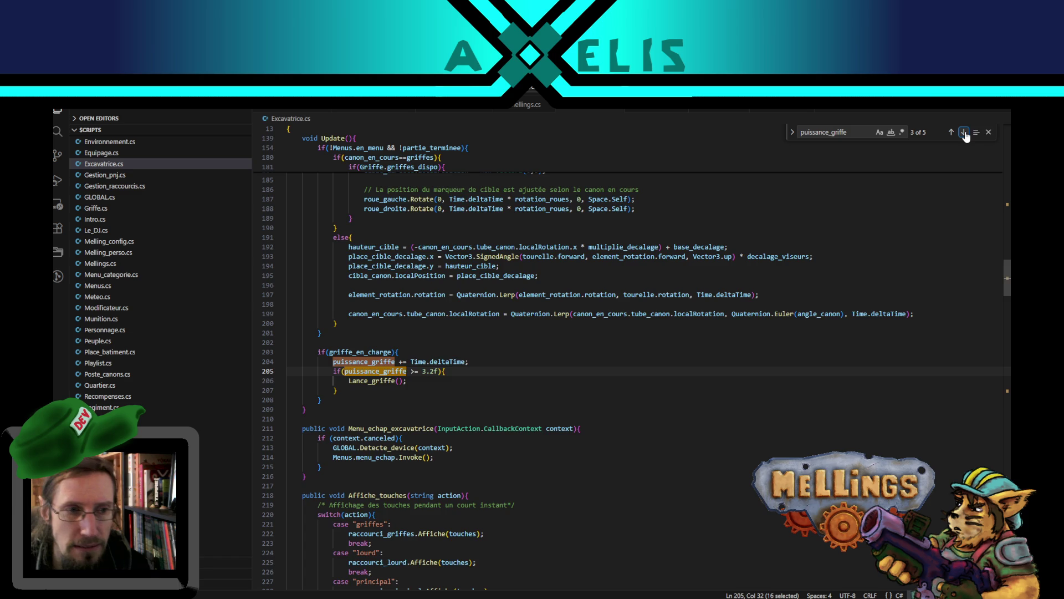
pyautogui.click(964, 133)
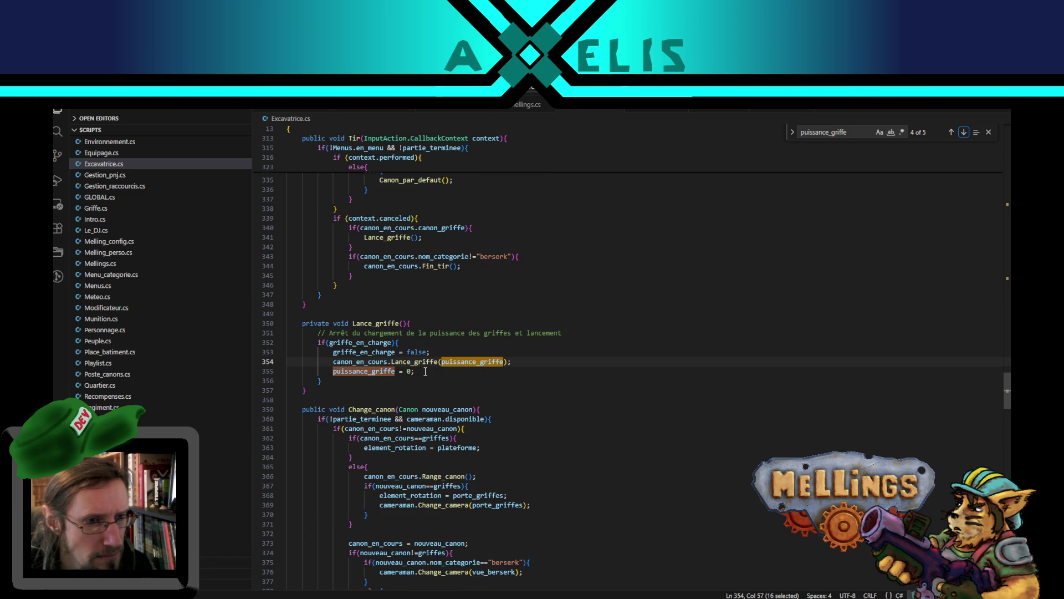
pyautogui.click(965, 133)
pyautogui.click(965, 133)
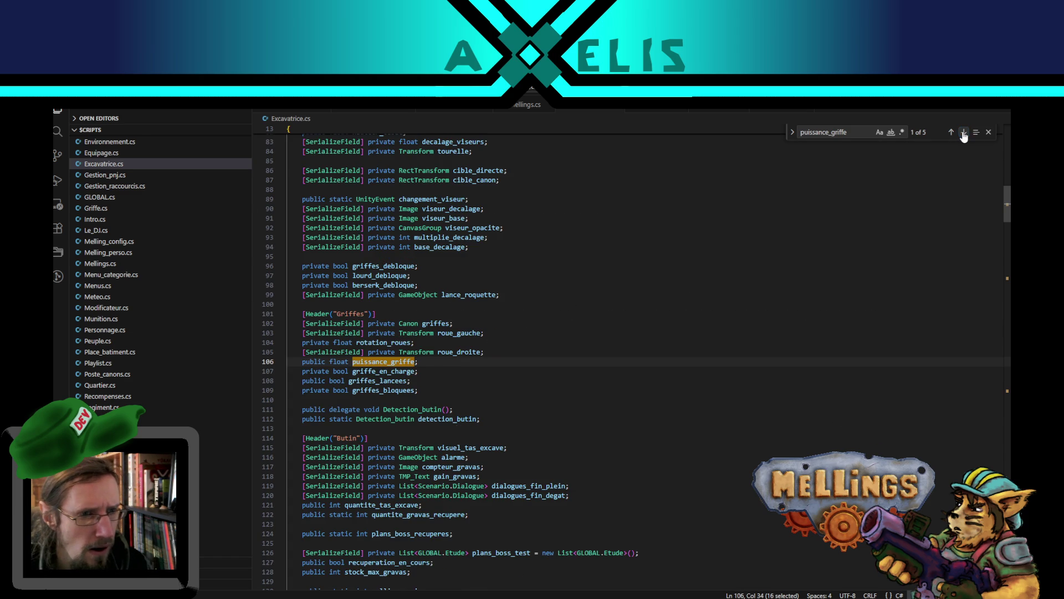
pyautogui.click(964, 133)
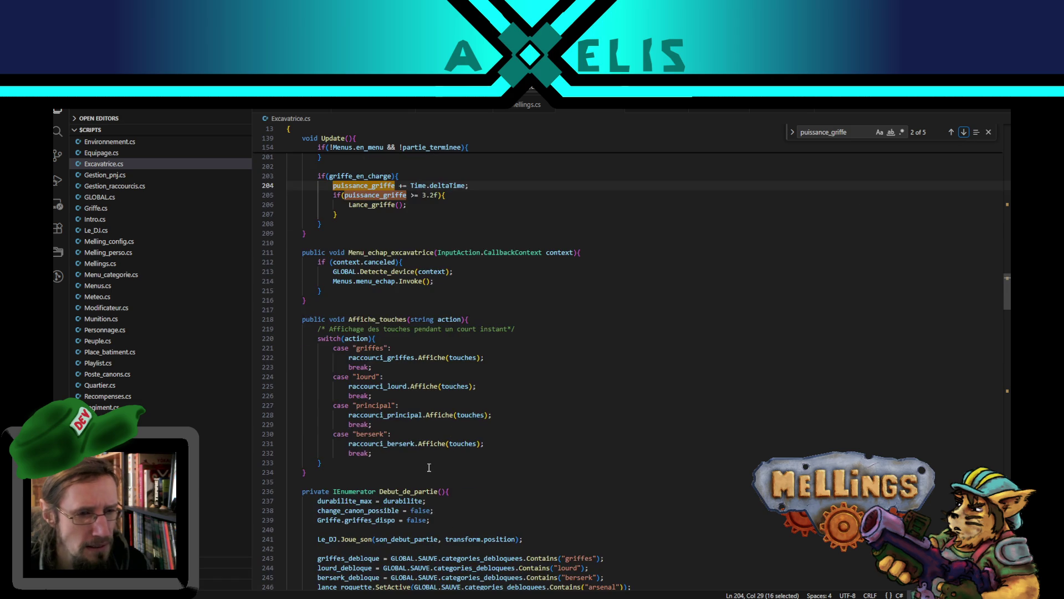
pyautogui.scroll(-15, 429, 468)
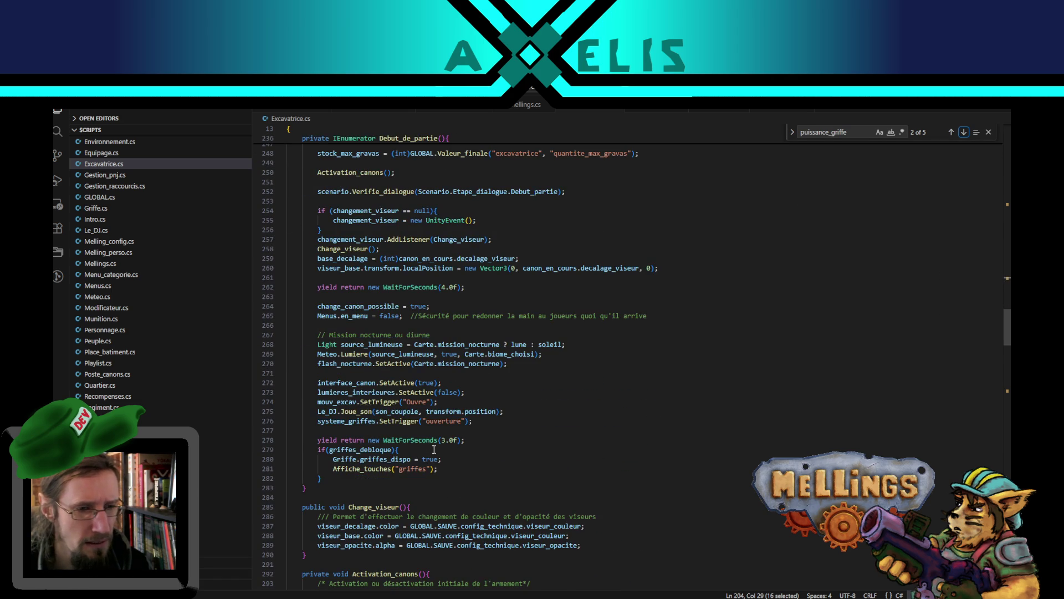
pyautogui.scroll(-3, 434, 449)
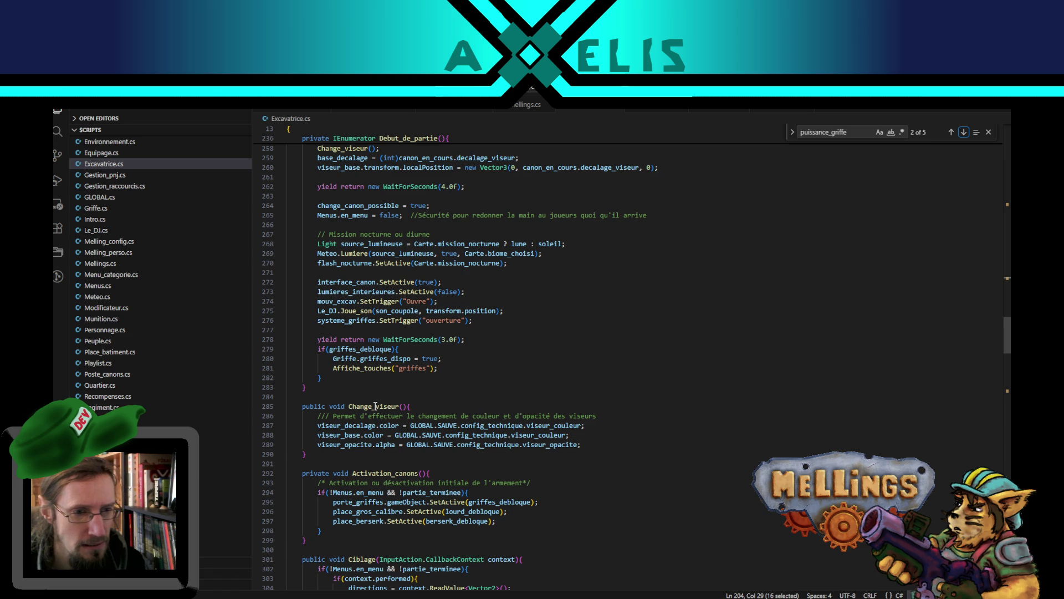
# - Highlight the uses of viseur_opacite and scroll through the code
pyautogui.doubleClick(347, 442)
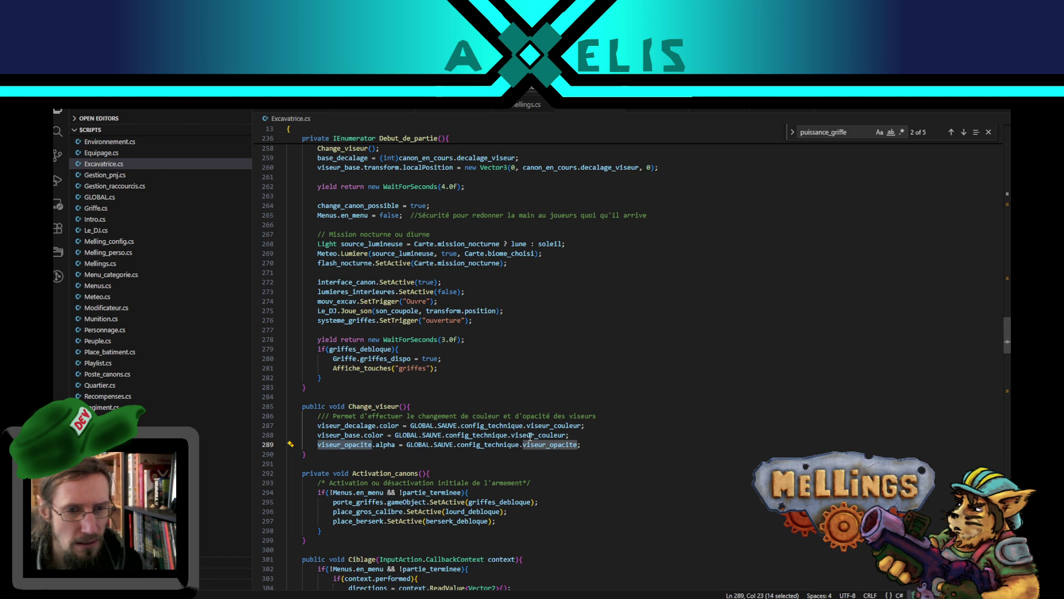
pyautogui.scroll(-3, 375, 469)
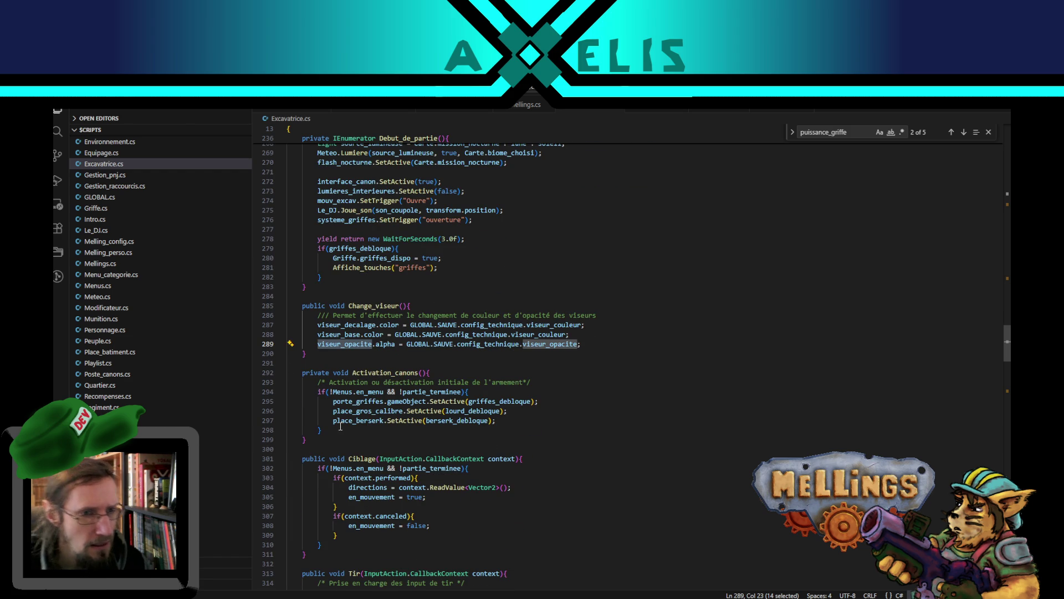
pyautogui.scroll(-3, 337, 430)
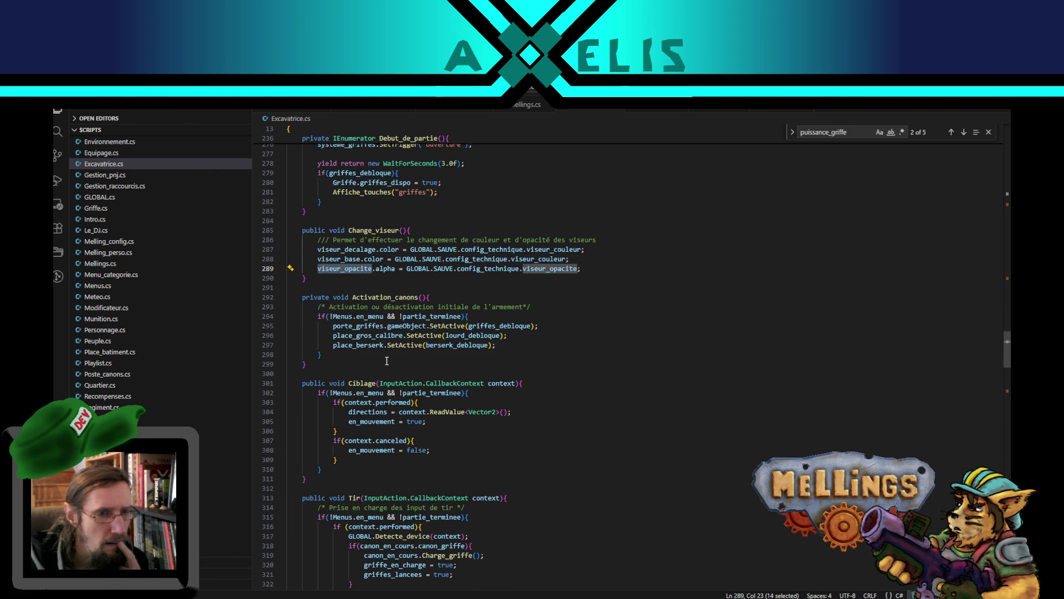
pyautogui.moveTo(1006, 364); pyautogui.dragTo(1006, 176)
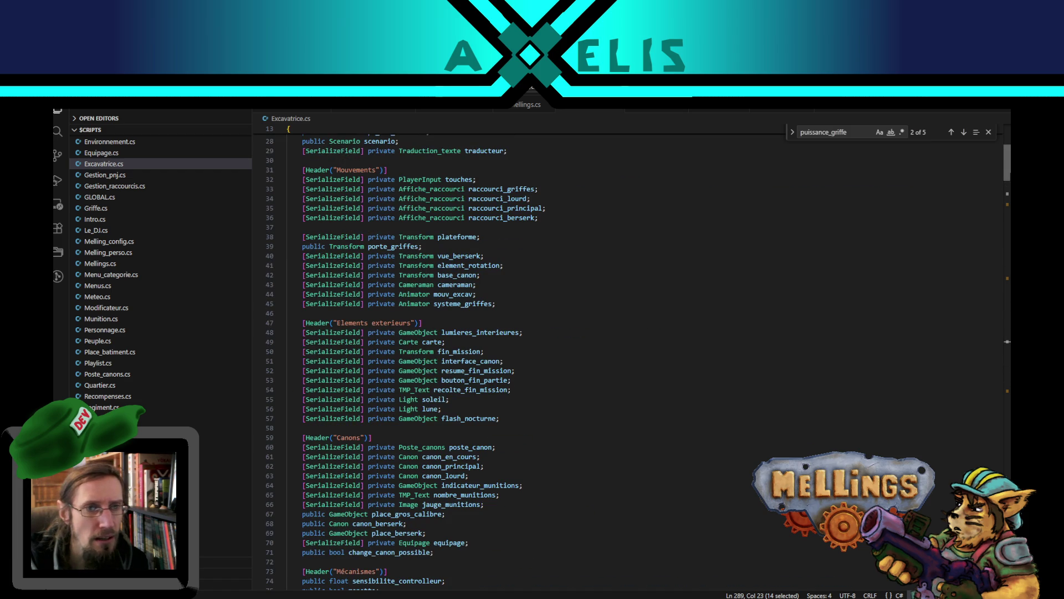
pyautogui.scroll(6, 455, 465)
pyautogui.scroll(-12, 456, 465)
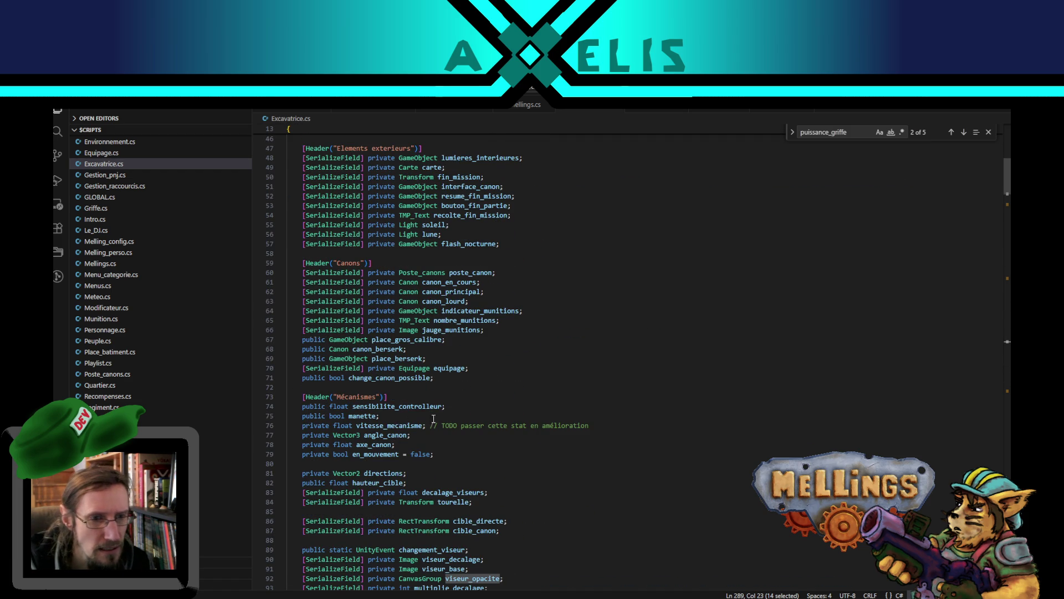
pyautogui.scroll(-4, 426, 420)
# - Locate the Image field declarations, ending at jauge_munitions on line 66
pyautogui.click(410, 443)
pyautogui.doubleClick(410, 443)
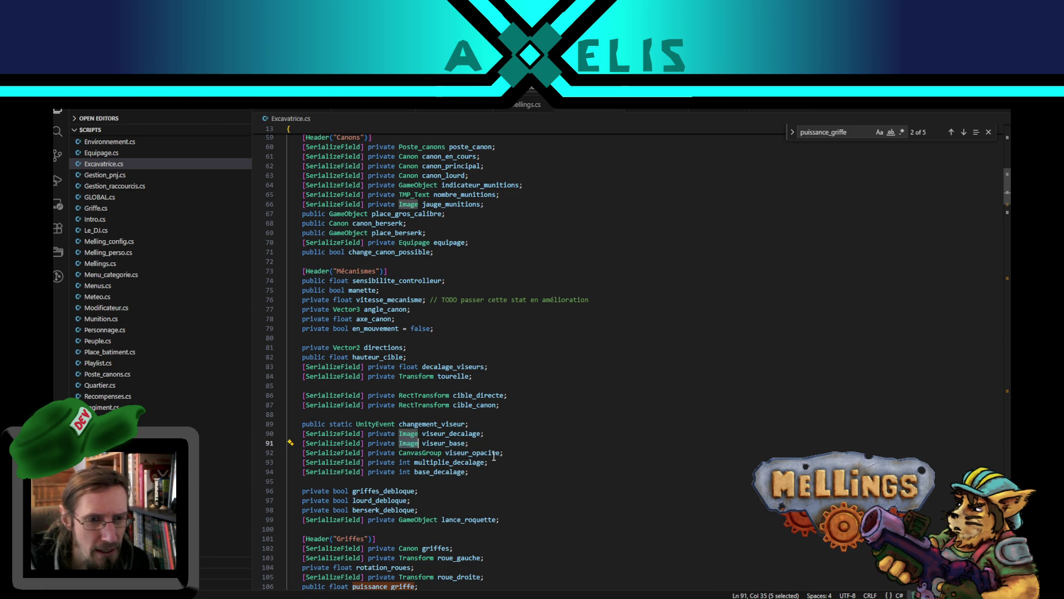
pyautogui.scroll(-3, 447, 457)
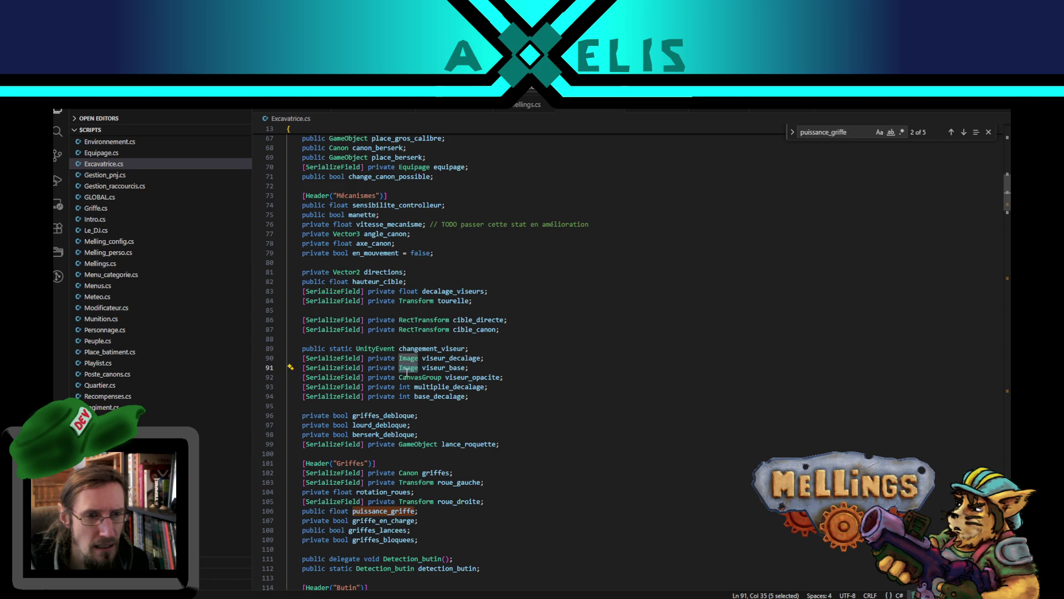
pyautogui.scroll(-9, 405, 408)
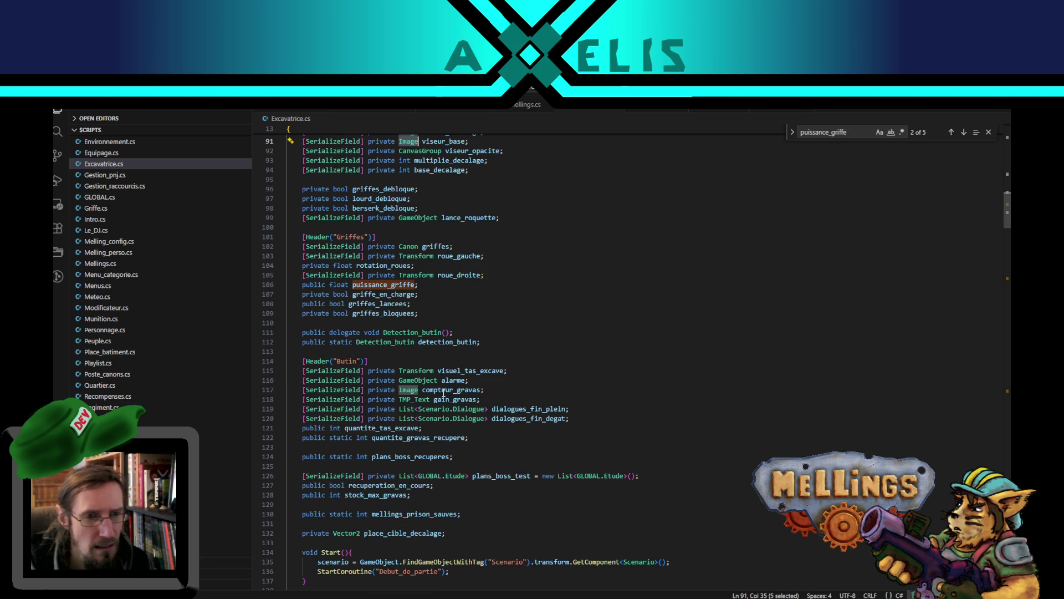
pyautogui.doubleClick(409, 391)
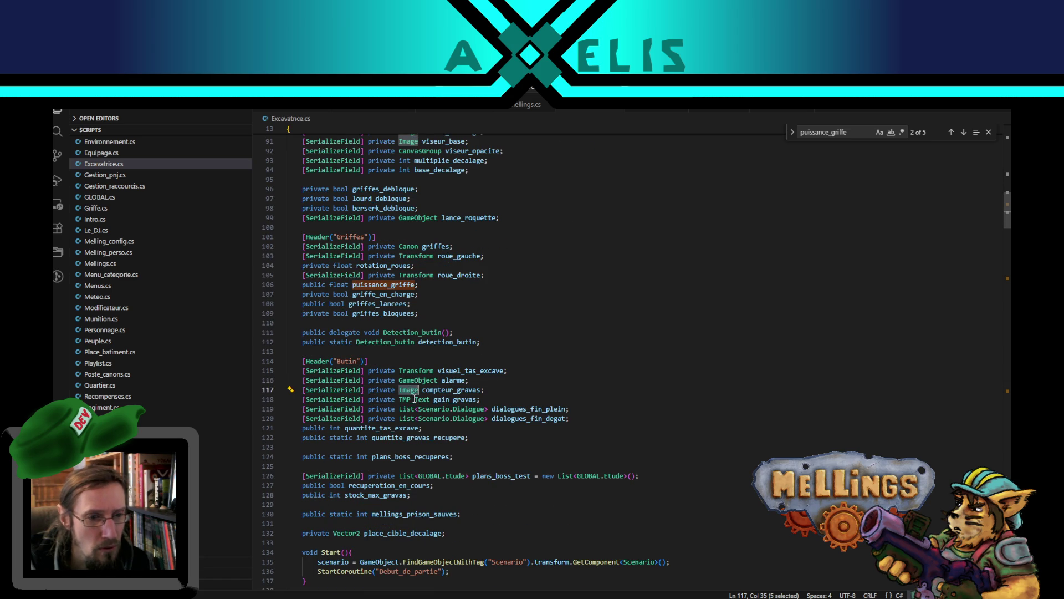
pyautogui.scroll(4, 415, 399)
pyautogui.scroll(10, 413, 449)
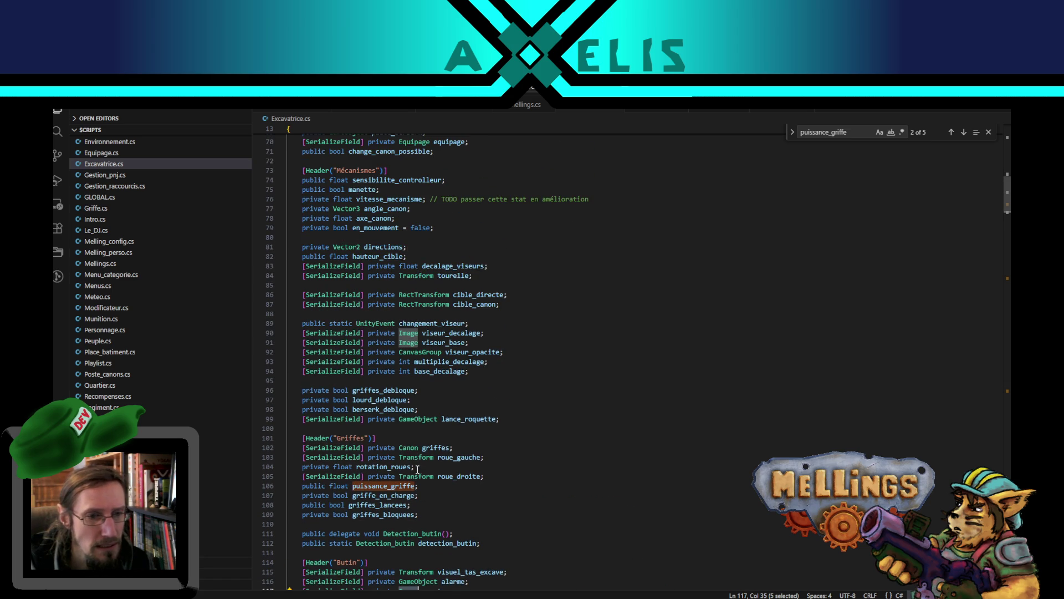
pyautogui.scroll(3, 419, 449)
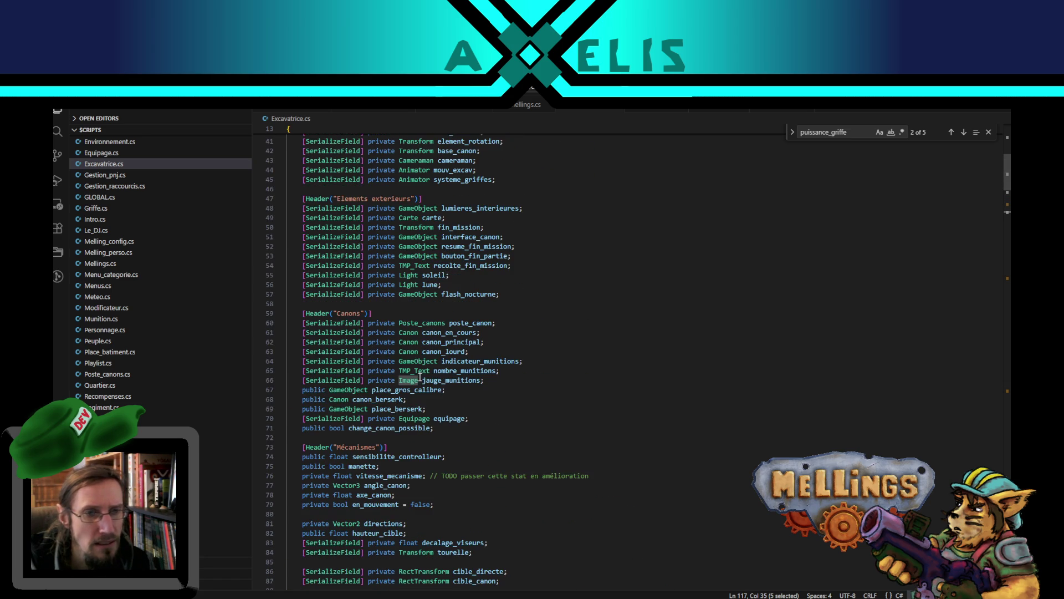
pyautogui.click(401, 382)
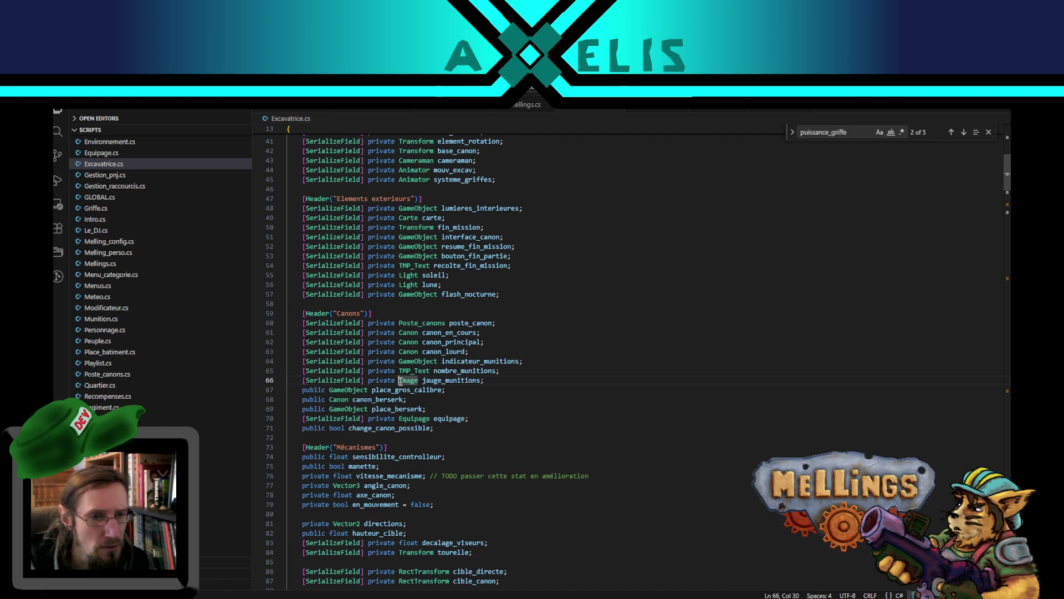
pyautogui.click(491, 383)
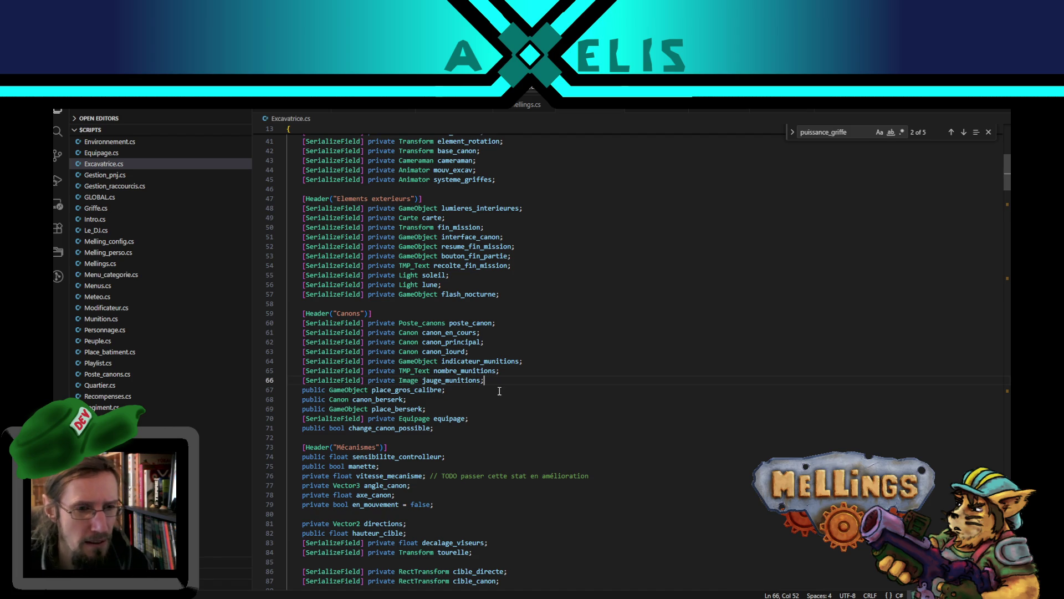
# - Duplicate the jauge_munitions declaration, rename the copy jauge_griffes, and close the Find bar
pyautogui.hotkey('shift', 'alt', 'Down')
pyautogui.press('Left')
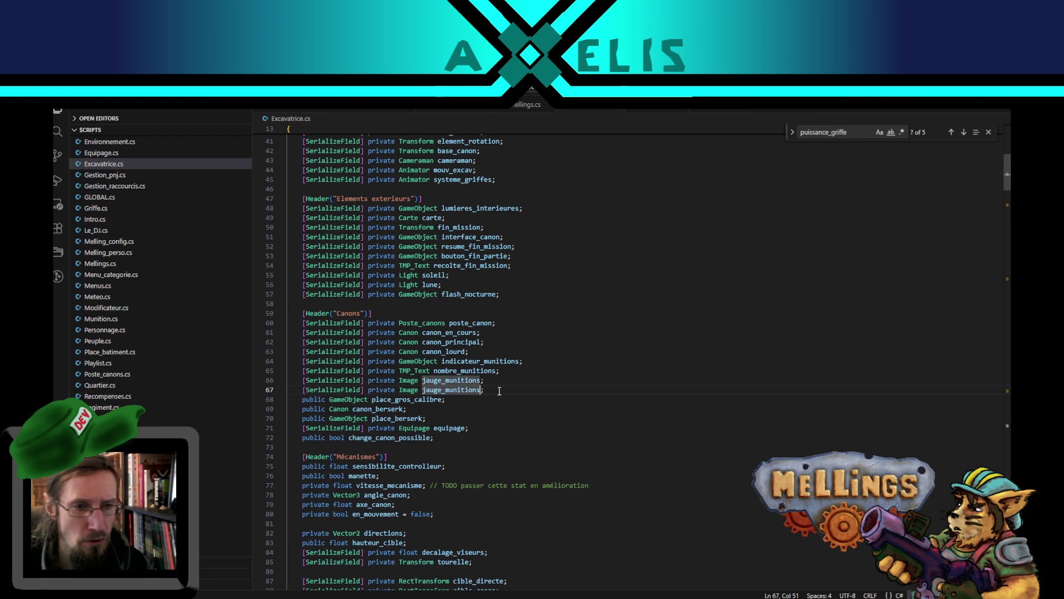
pyautogui.press('BackSpace')
pyautogui.press('BackSpace')
pyautogui.press('BackSpace')
pyautogui.write('griffes')
pyautogui.press('Escape')
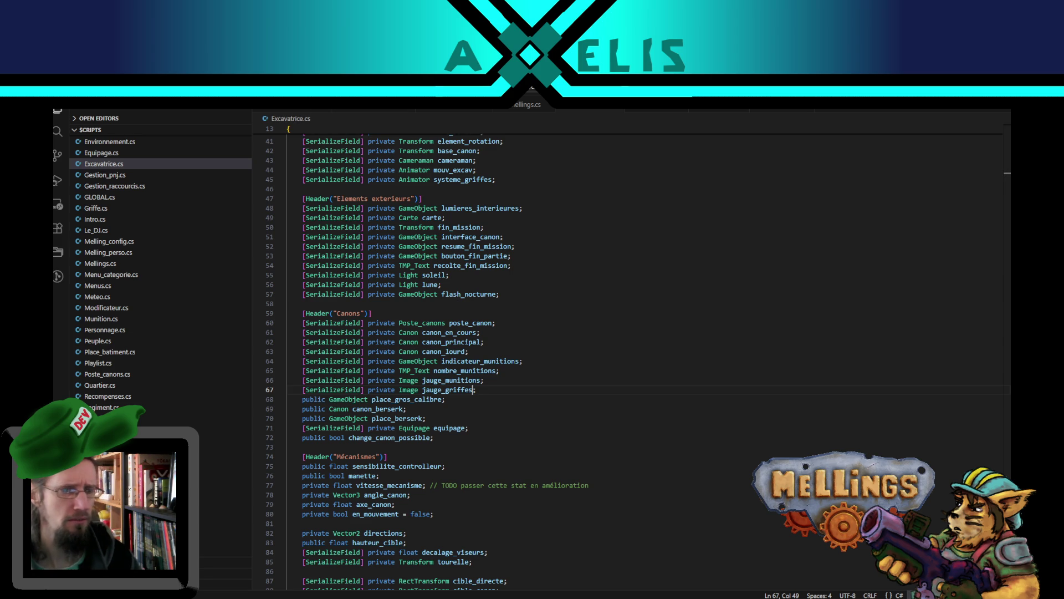
pyautogui.click(397, 312)
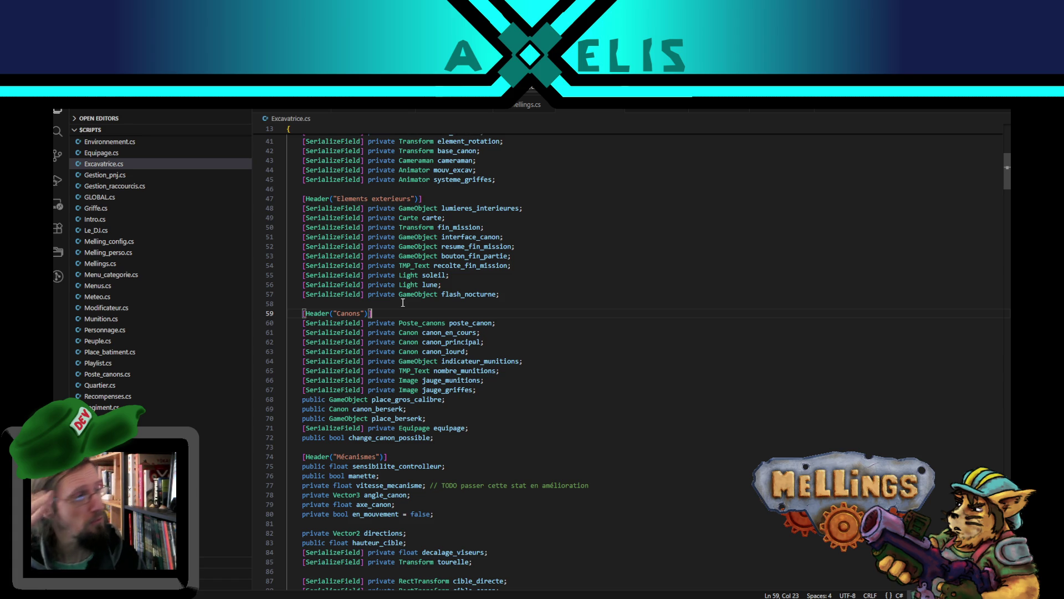
pyautogui.scroll(-1, 403, 302)
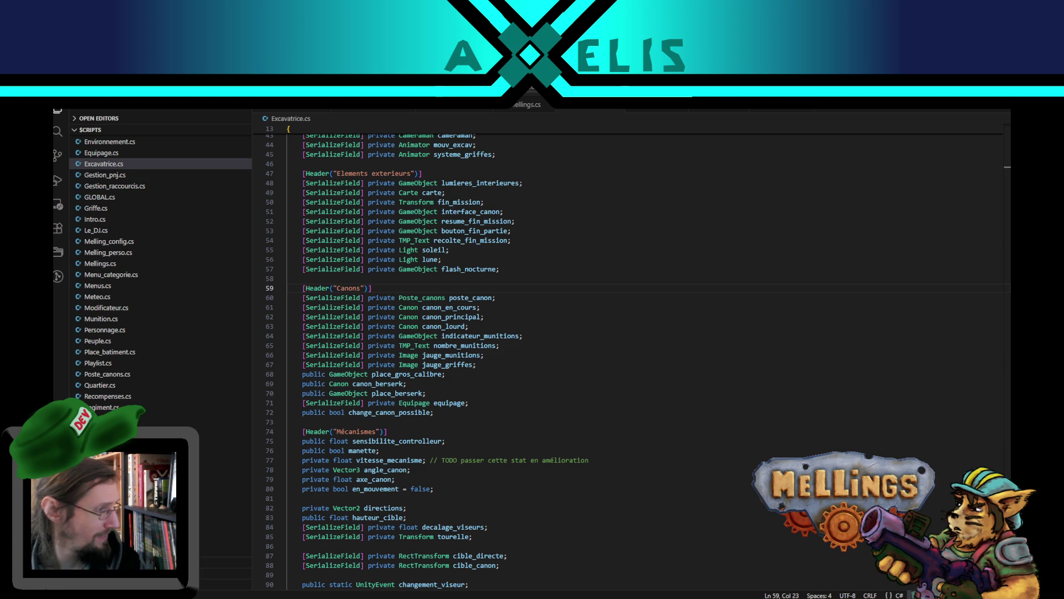
# - Copy the nombre_munitions TMP_Text declaration below jauge_munitions and rename it with puissance_griffe
pyautogui.click(494, 375)
pyautogui.doubleClick(457, 364)
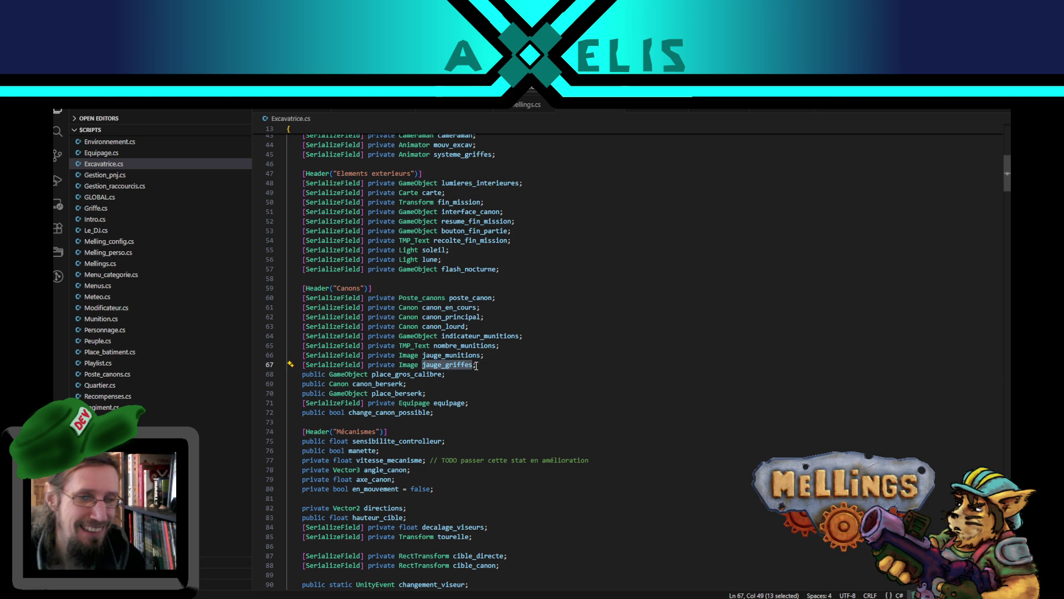
pyautogui.click(478, 364)
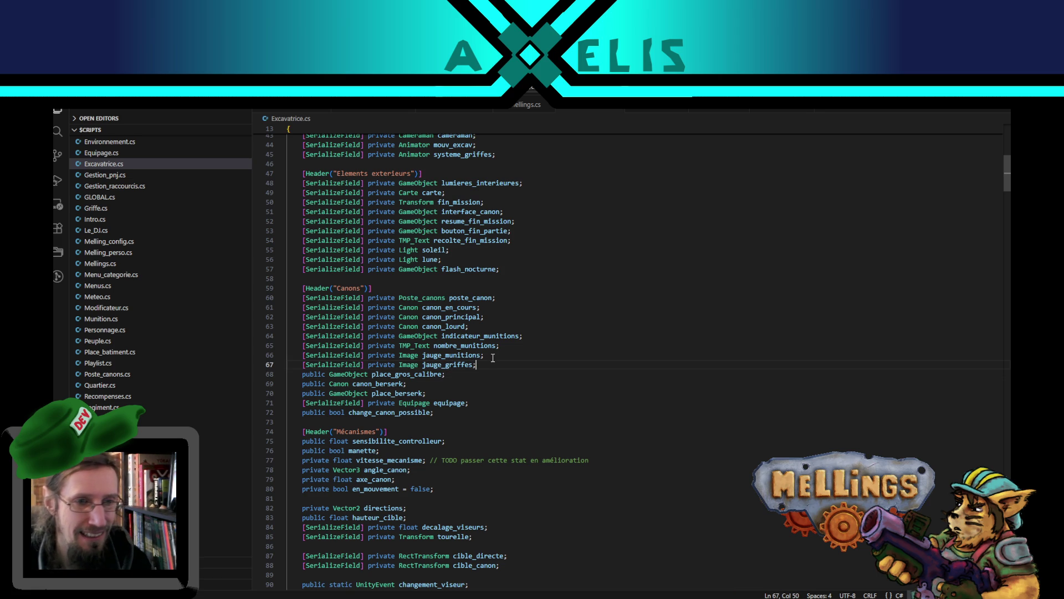
pyautogui.click(501, 345)
pyautogui.hotkey('shift', 'alt', 'Down')
pyautogui.hotkey('alt', 'Down')
pyautogui.click(458, 365)
pyautogui.hotkey('ctrl', 'shift', 'Left')
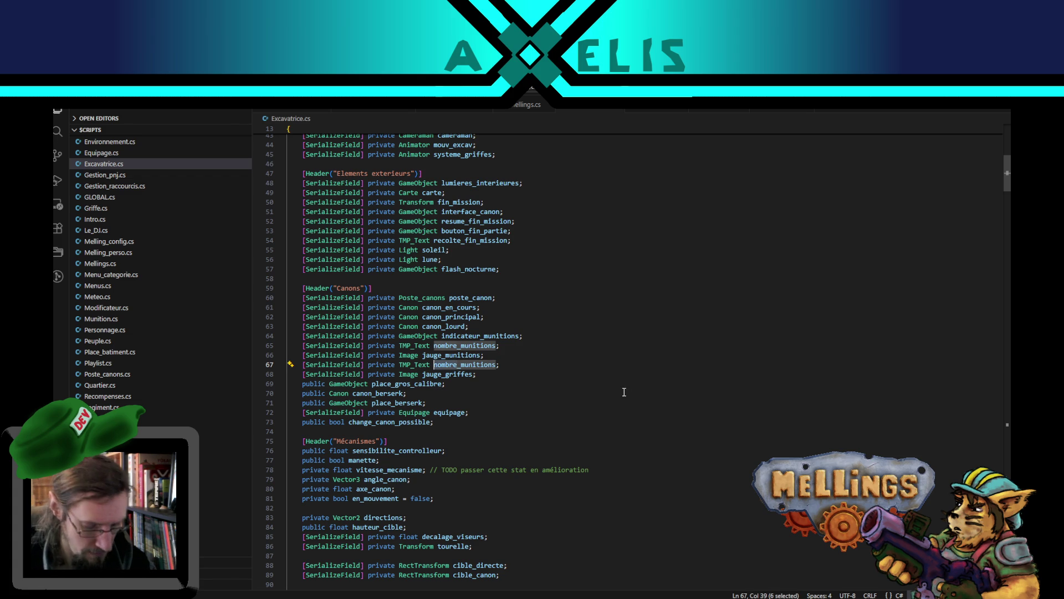
pyautogui.write('puissan')
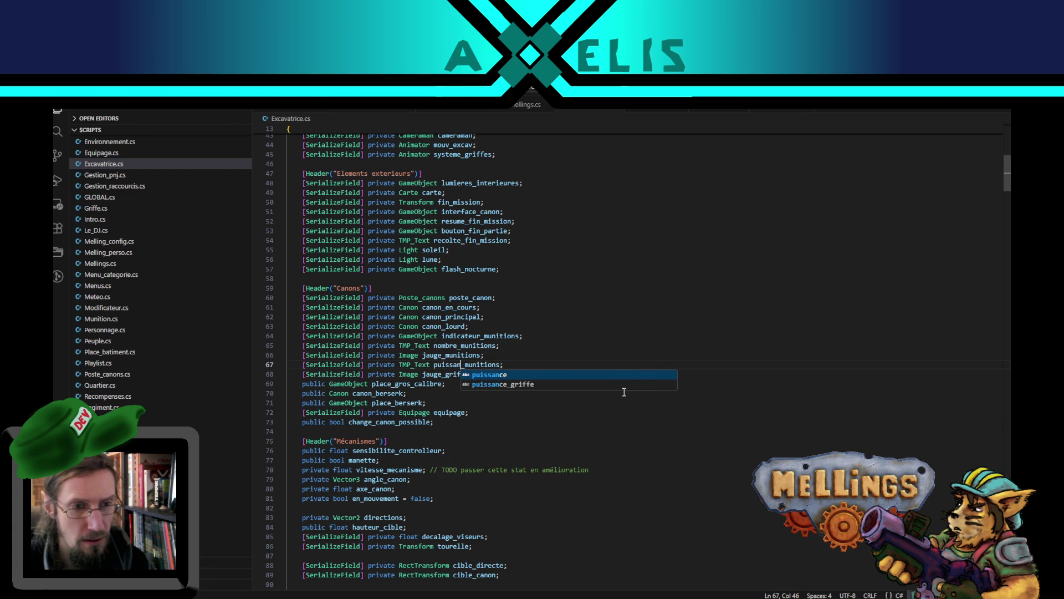
pyautogui.press('Down')
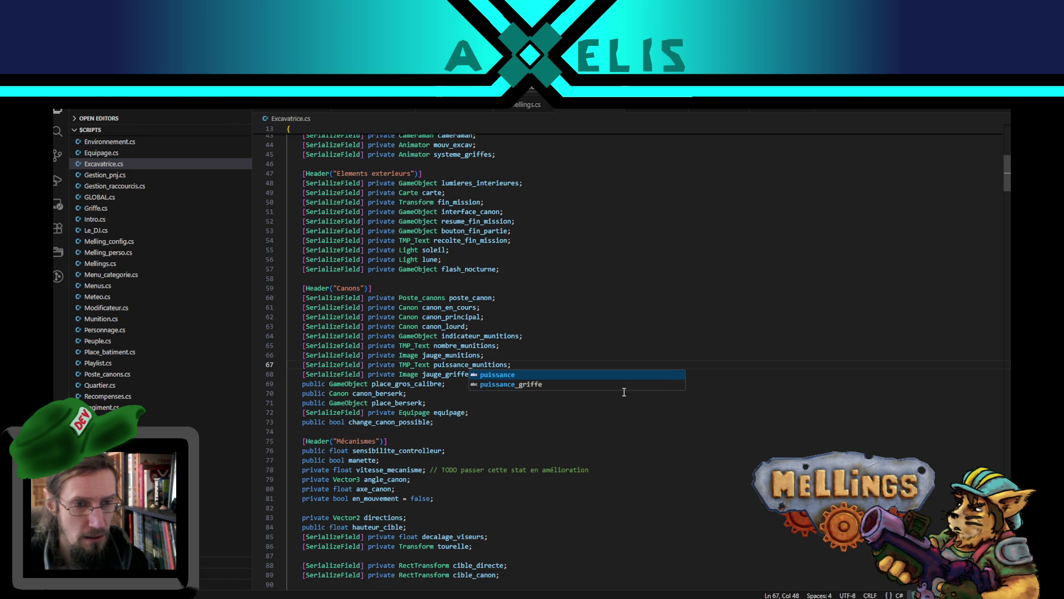
pyautogui.press('Return')
# - Remove the leftover suffix and prefix the name with indicateur_, giving indicateur_puissance_griffe
pyautogui.press('Right')
pyautogui.press('Delete')
pyautogui.press('Delete')
pyautogui.press('Delete')
pyautogui.press('Delete')
pyautogui.press('Delete')
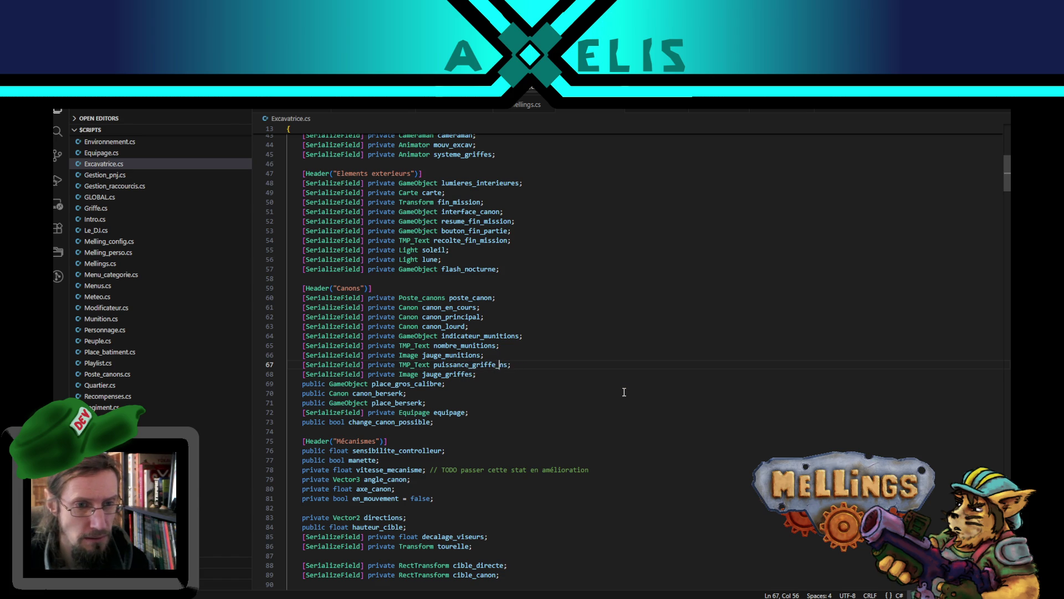
pyautogui.press('BackSpace')
pyautogui.hotkey('ctrl', 'shift', 'Left')
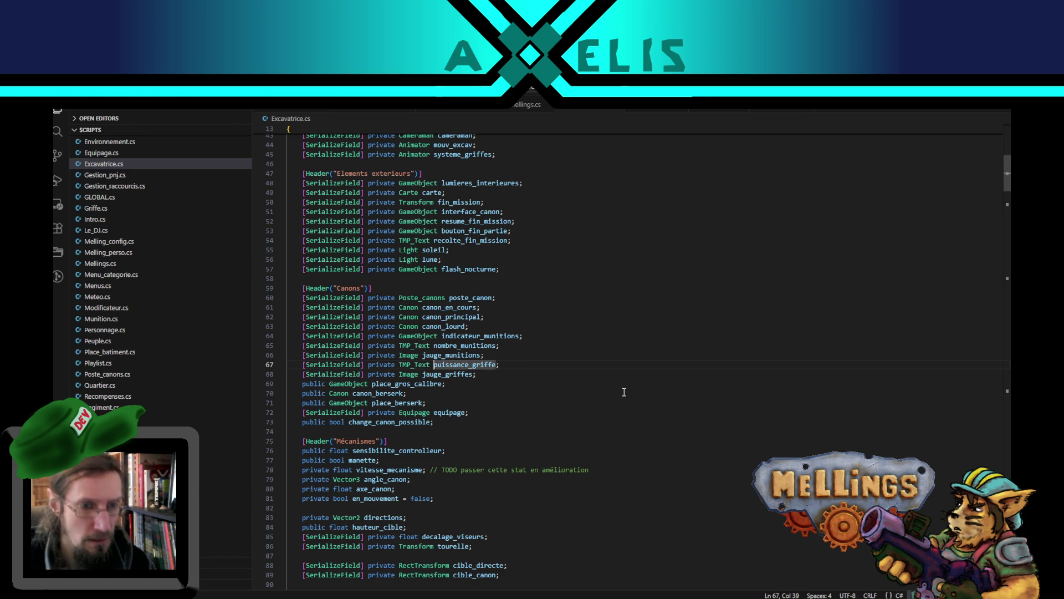
pyautogui.write('jauge')
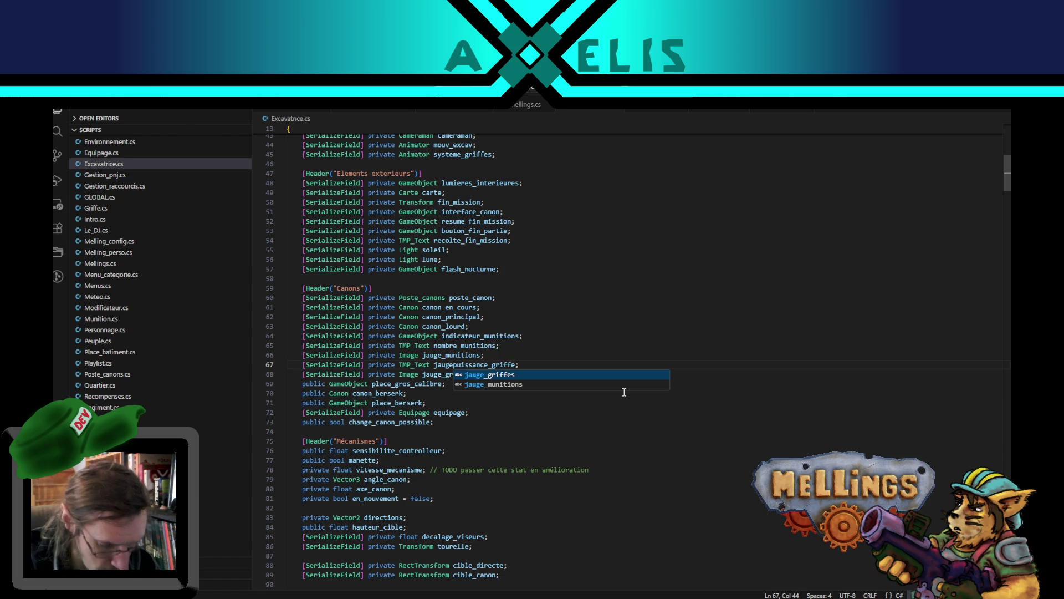
pyautogui.press('BackSpace')
pyautogui.press('BackSpace')
pyautogui.press('BackSpace')
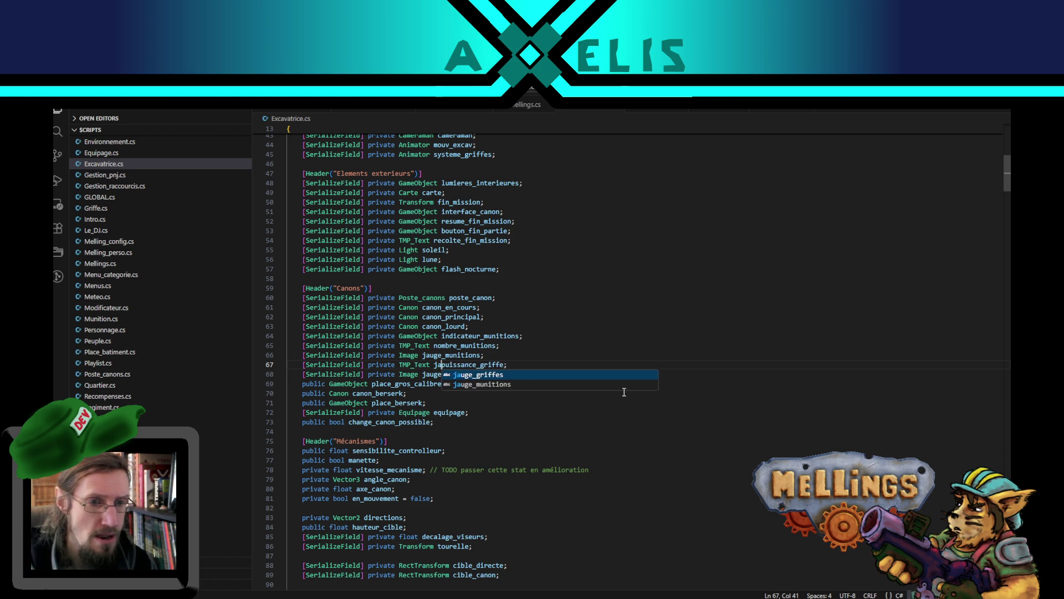
pyautogui.write('indicateur_')
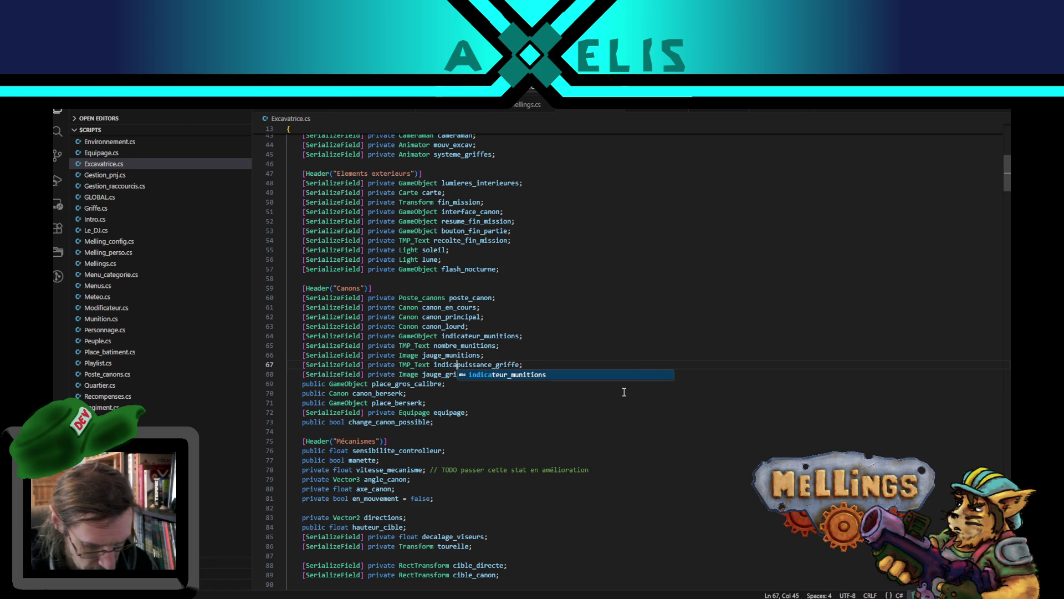
pyautogui.press('Escape')
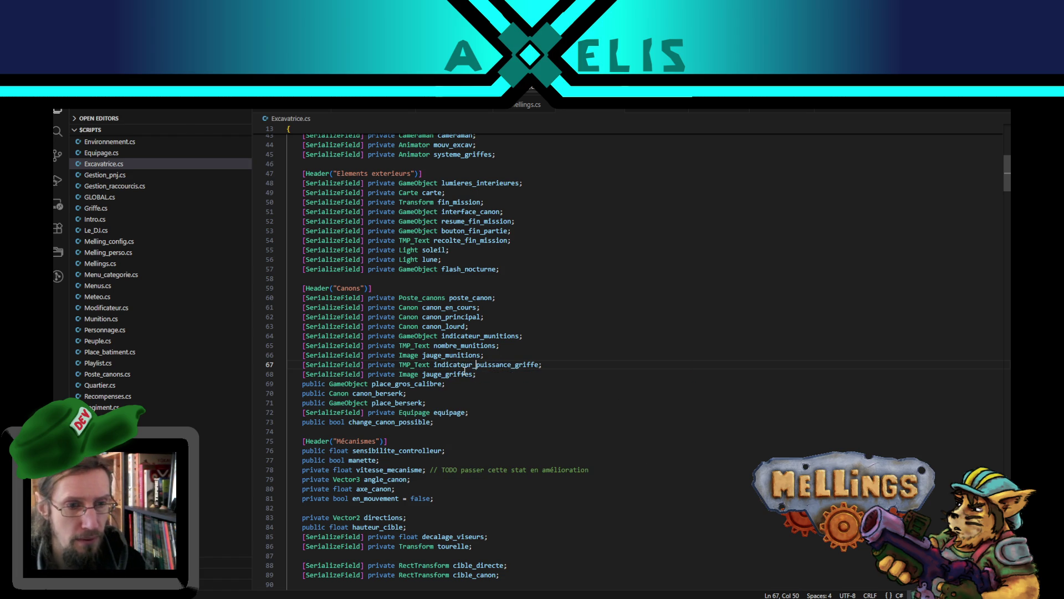
pyautogui.doubleClick(462, 345)
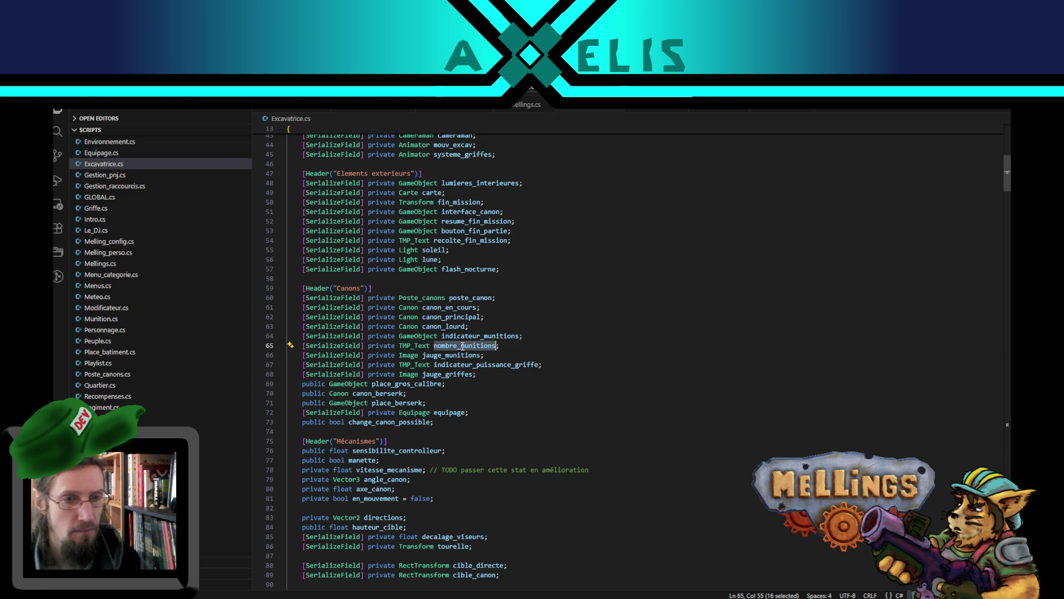
pyautogui.doubleClick(462, 364)
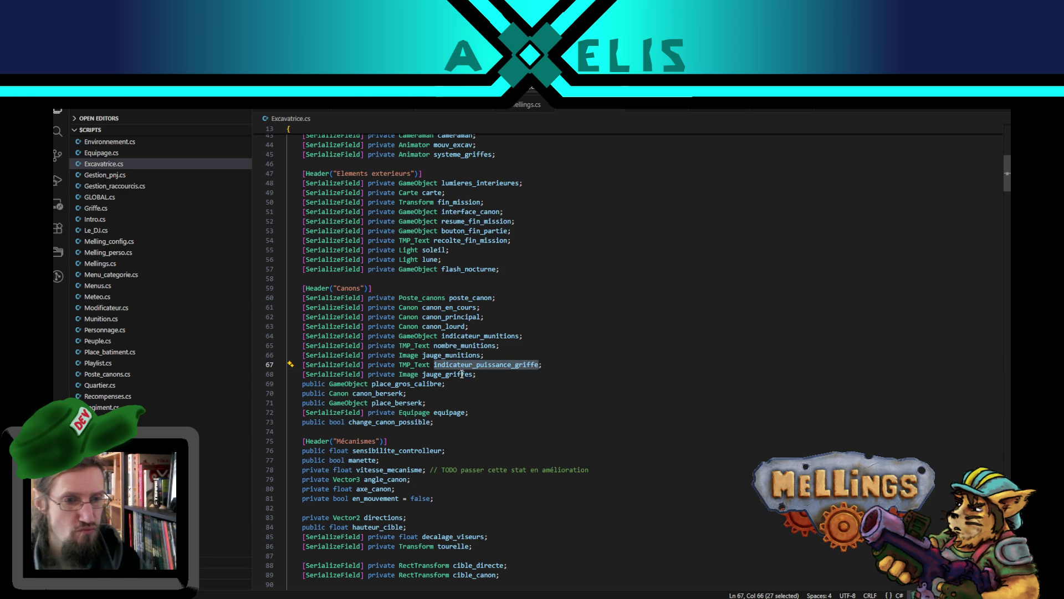
pyautogui.click(462, 374)
pyautogui.click(408, 336)
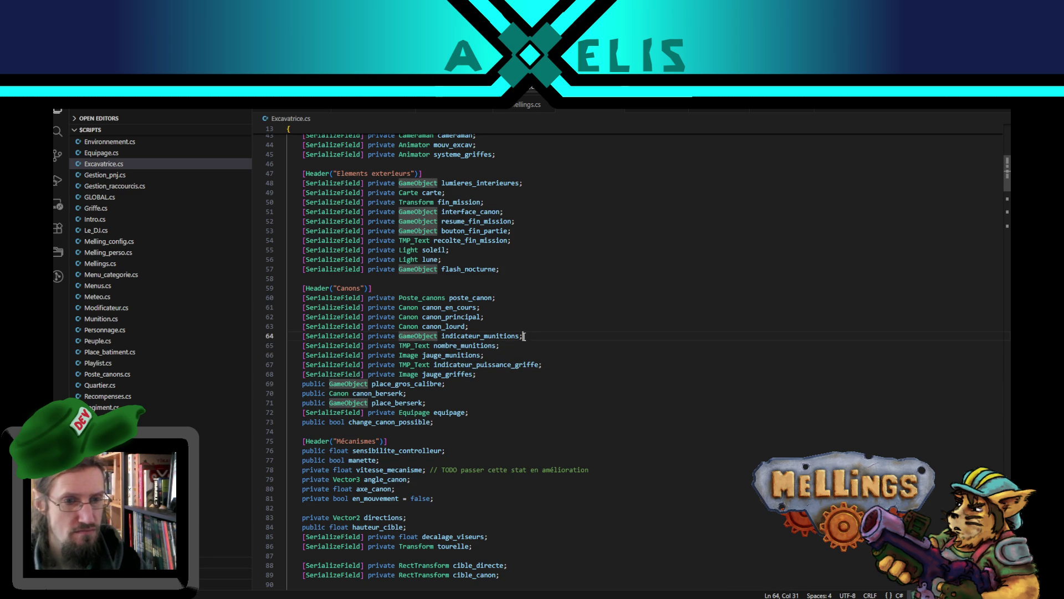
# - Duplicate the indicateur_munitions GameObject field as indicateur_puissance_griffe, adding blank separator lines
pyautogui.click(525, 336)
pyautogui.hotkey('shift', 'alt', 'Down')
pyautogui.hotkey('alt', 'Down')
pyautogui.hotkey('alt', 'Down')
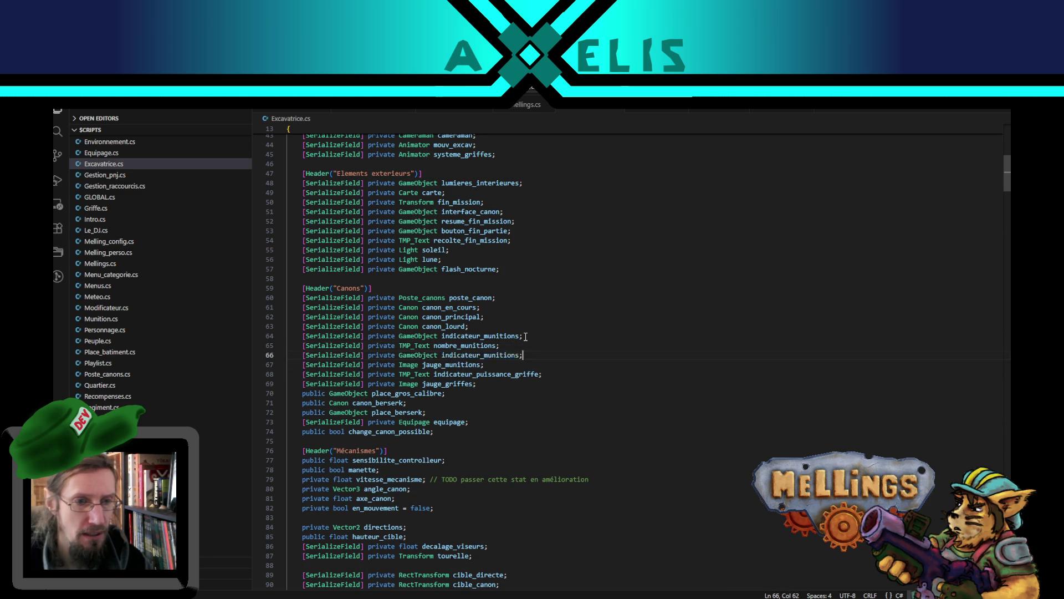
pyautogui.click(469, 327)
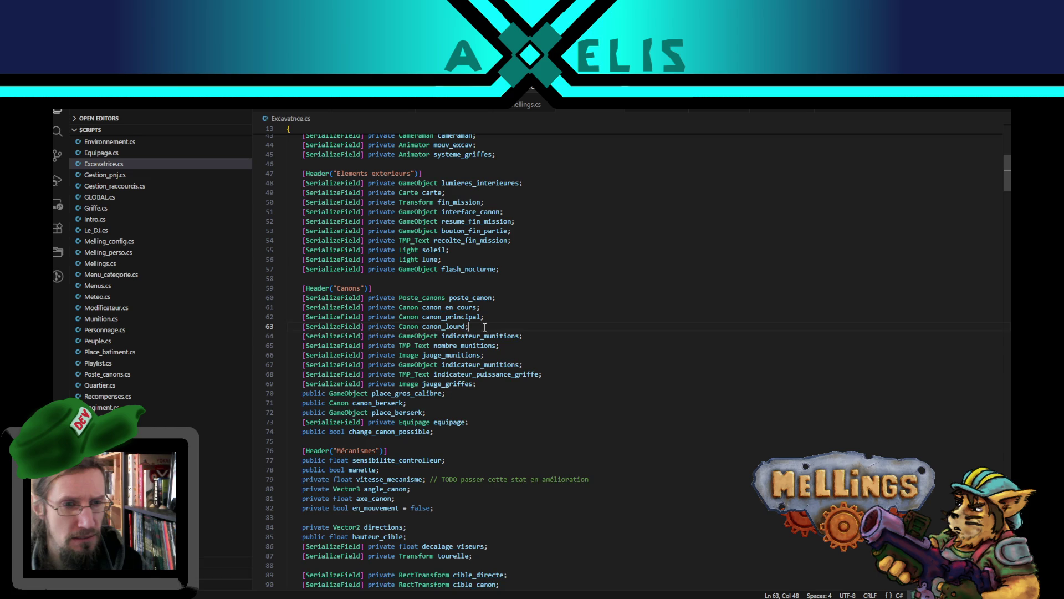
pyautogui.press('Return')
pyautogui.click(480, 395)
pyautogui.press('Return')
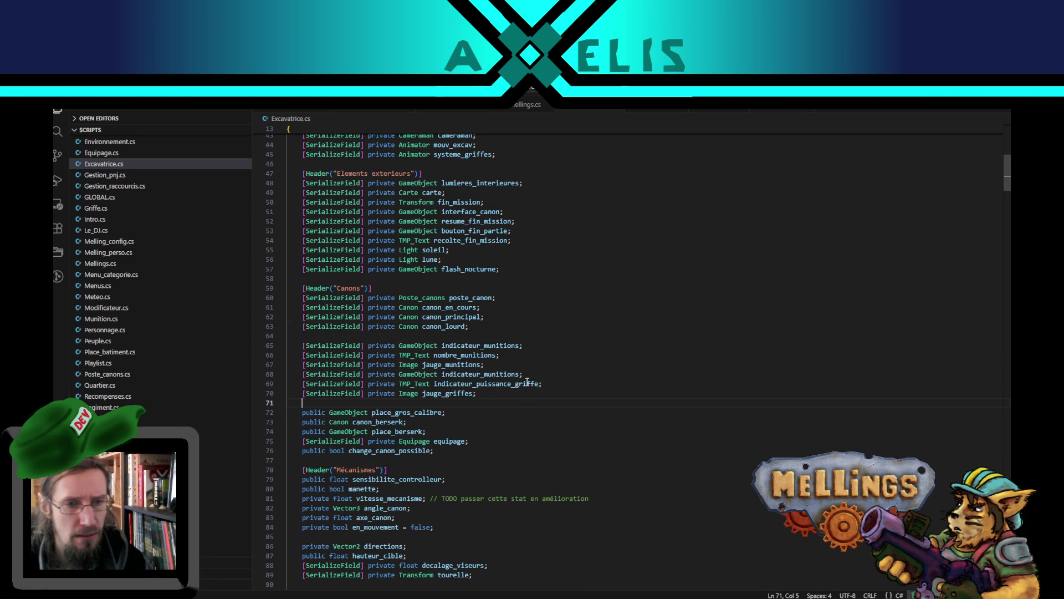
pyautogui.click(519, 373)
pyautogui.moveTo(520, 373); pyautogui.dragTo(488, 377)
pyautogui.press('BackSpace')
pyautogui.press('BackSpace')
pyautogui.write('pui')
pyautogui.write('ssance_gr')
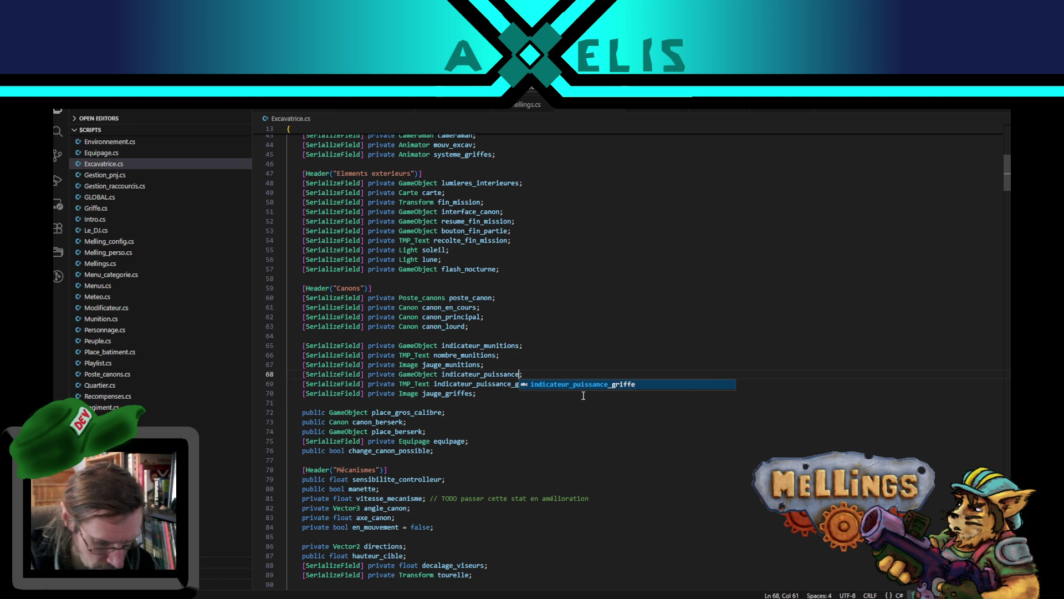
pyautogui.write('iffe')
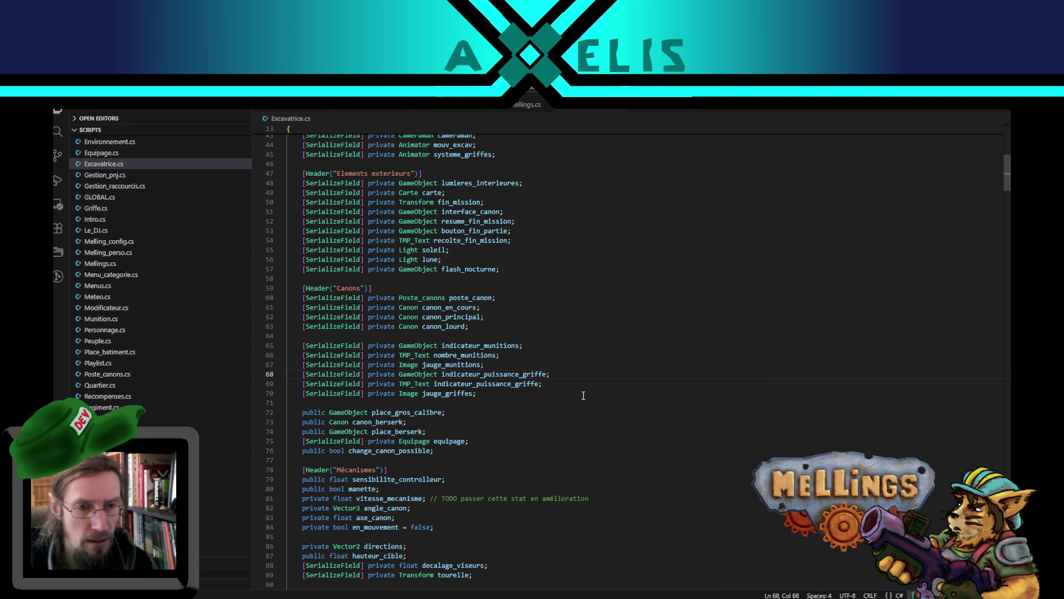
# - Rename the TMP_Text field on line 69 to puissance_jauge_griffe
pyautogui.doubleClick(476, 377)
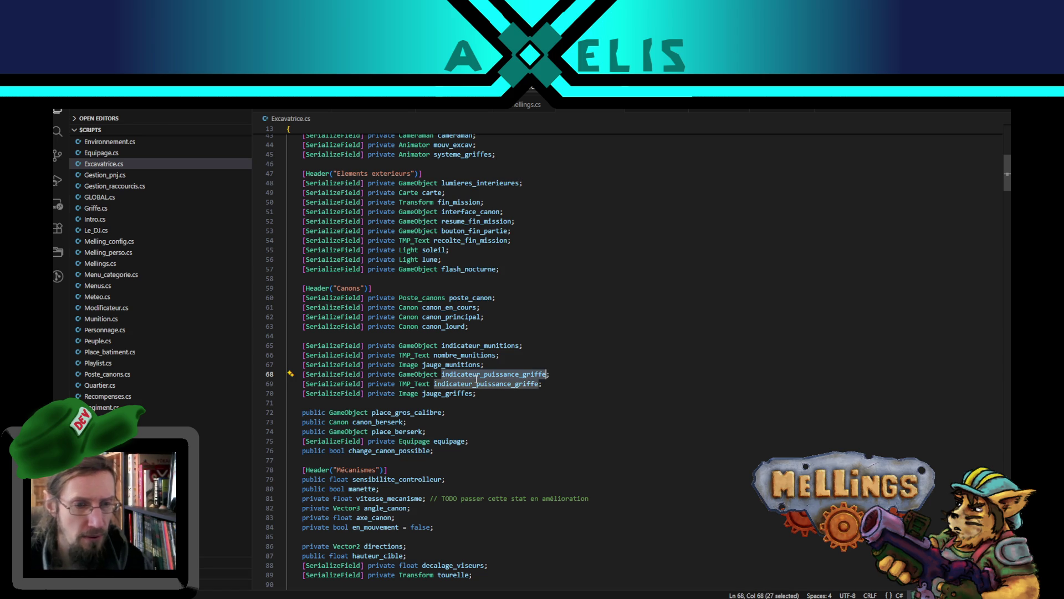
pyautogui.press('BackSpace')
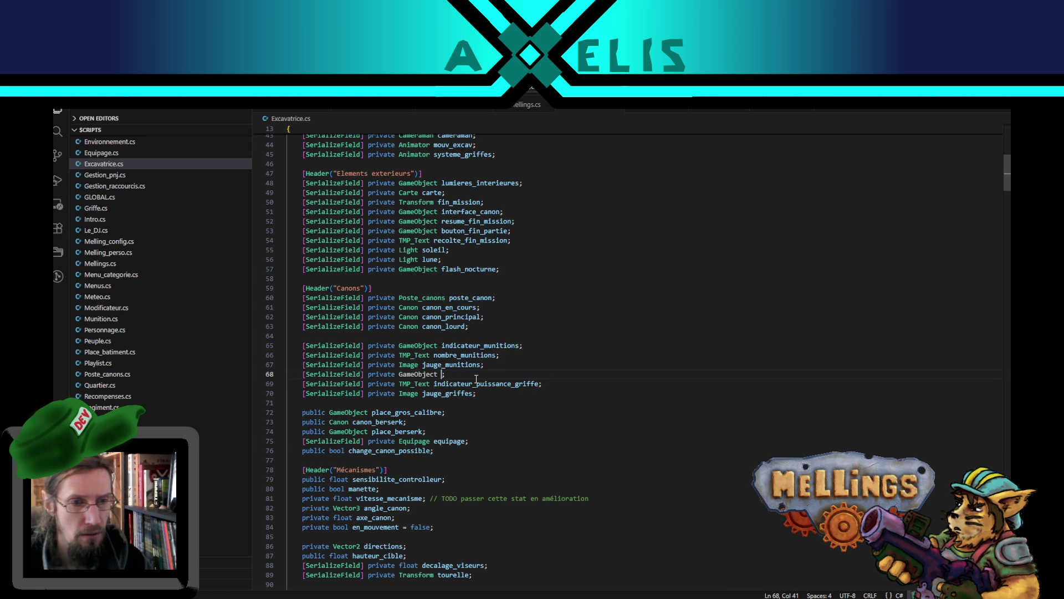
pyautogui.hotkey('ctrl', 'z')
pyautogui.doubleClick(476, 385)
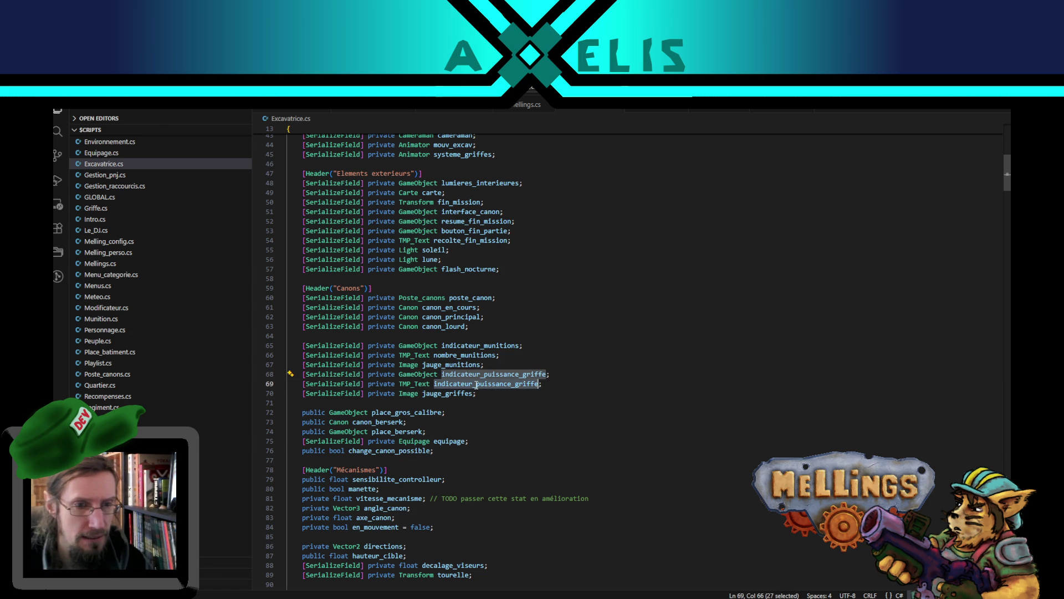
pyautogui.press('BackSpace')
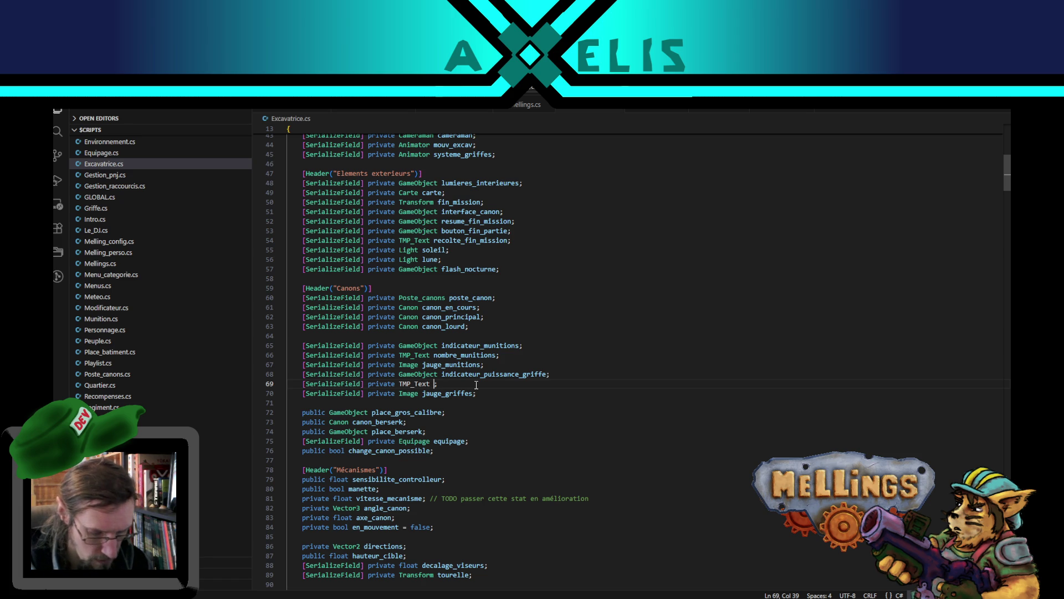
pyautogui.write('puiss')
pyautogui.write('ance_IK')
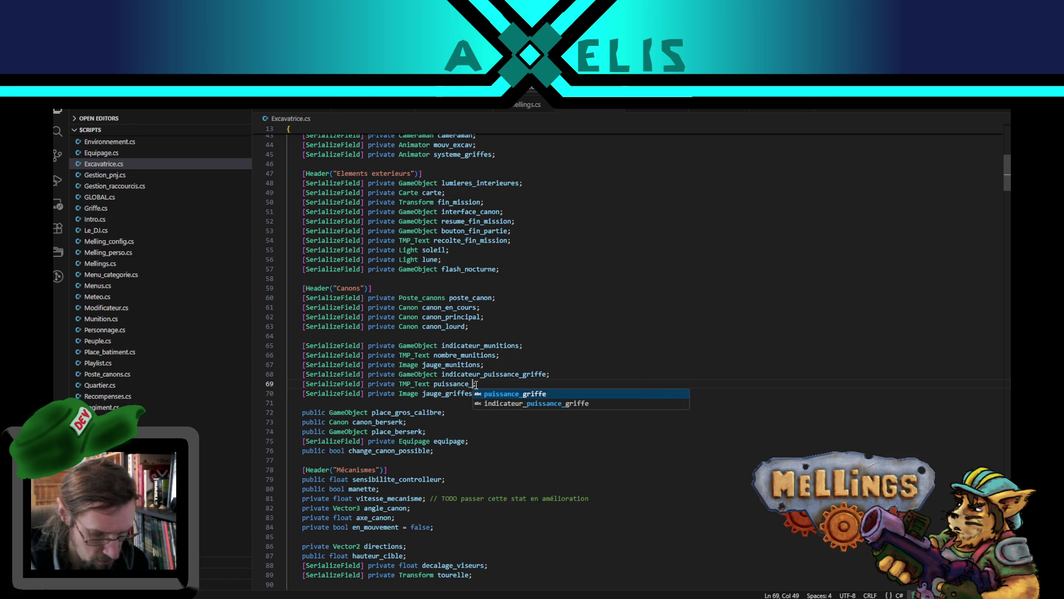
pyautogui.press('BackSpace')
pyautogui.press('BackSpace')
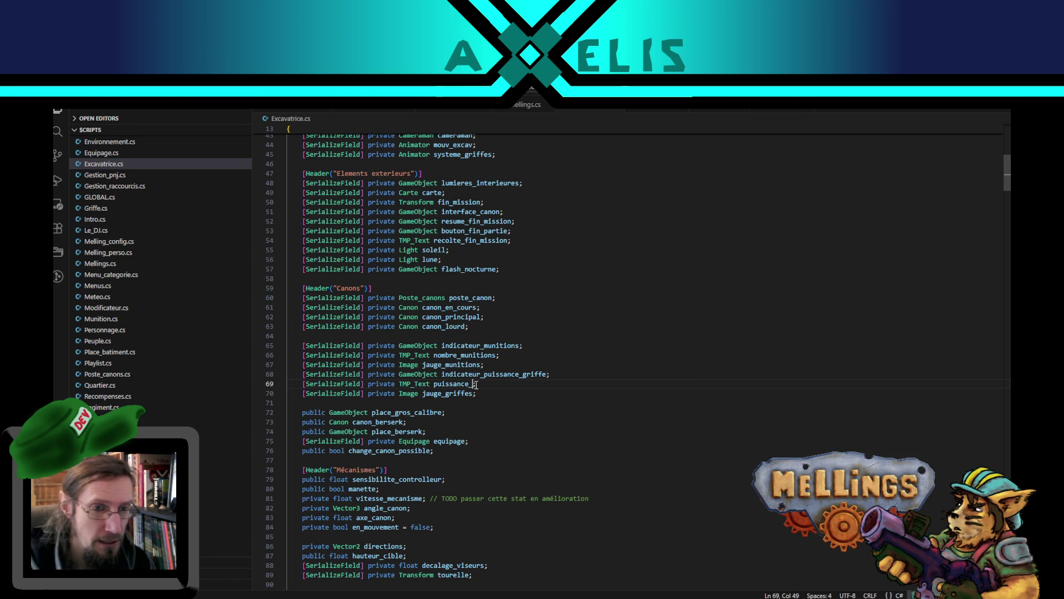
pyautogui.write('jauge')
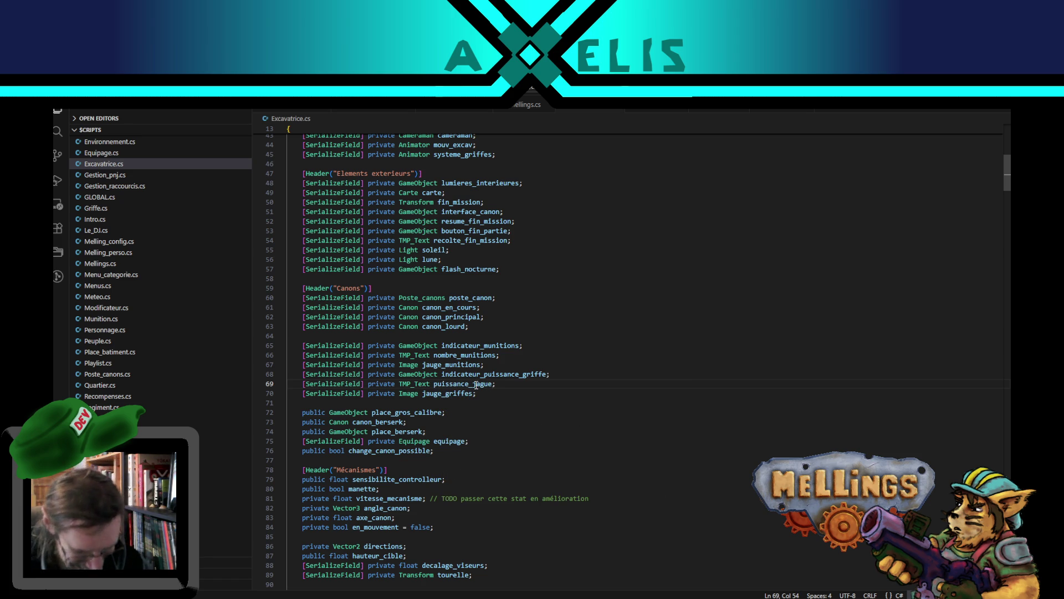
pyautogui.write('_griffe')
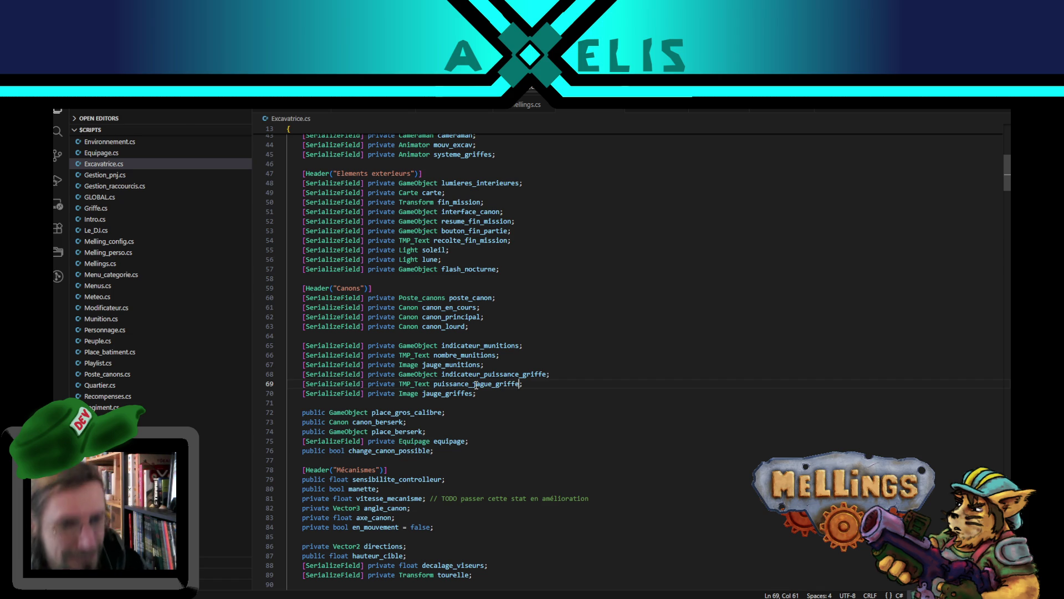
pyautogui.click(479, 384)
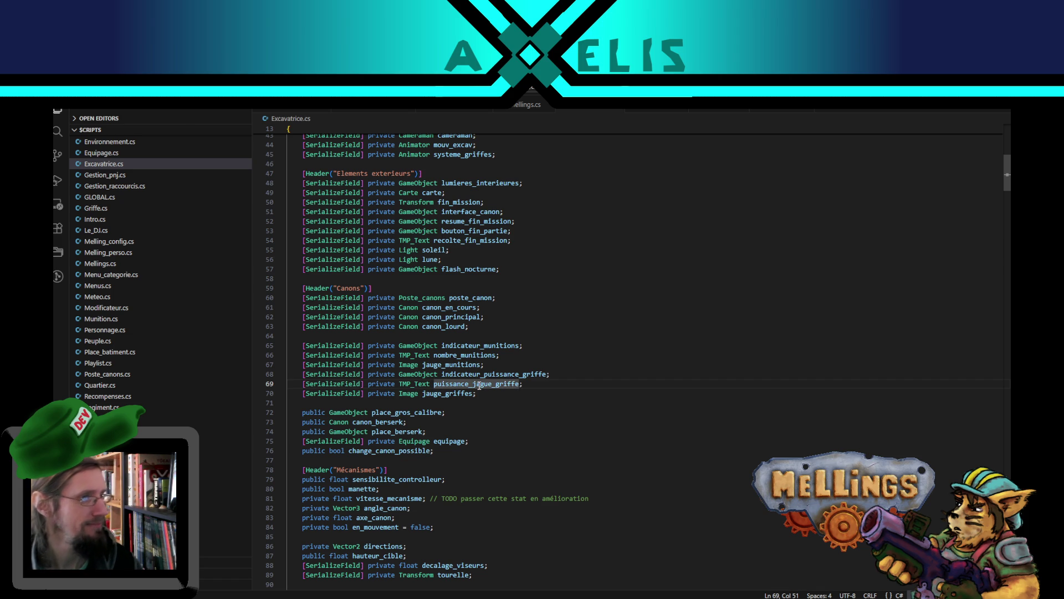
# - Search Excavatrice.cs for indicateur_munitions and jump to its next usage
pyautogui.doubleClick(481, 374)
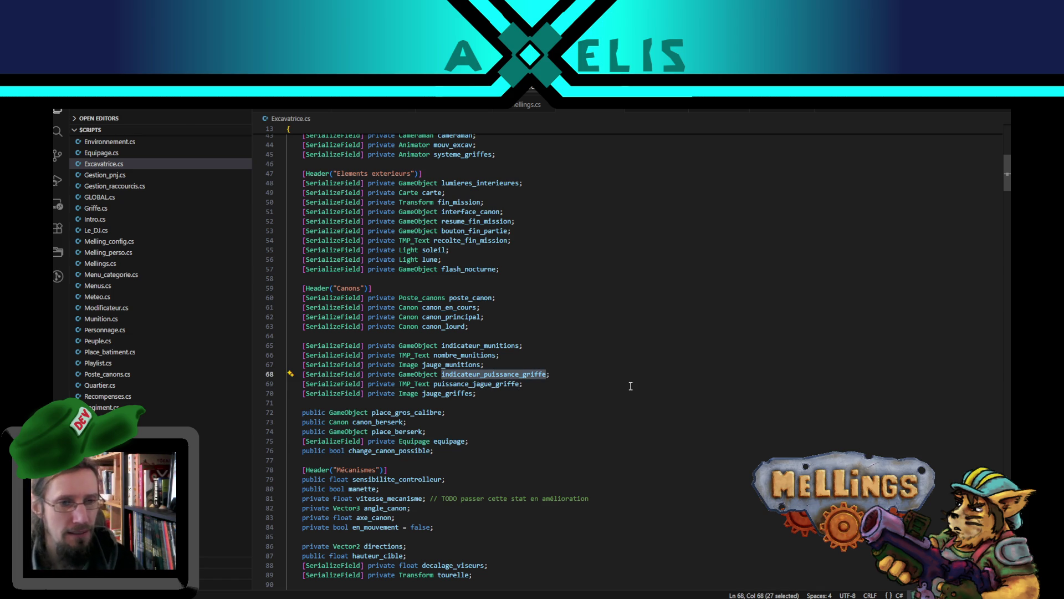
pyautogui.doubleClick(480, 346)
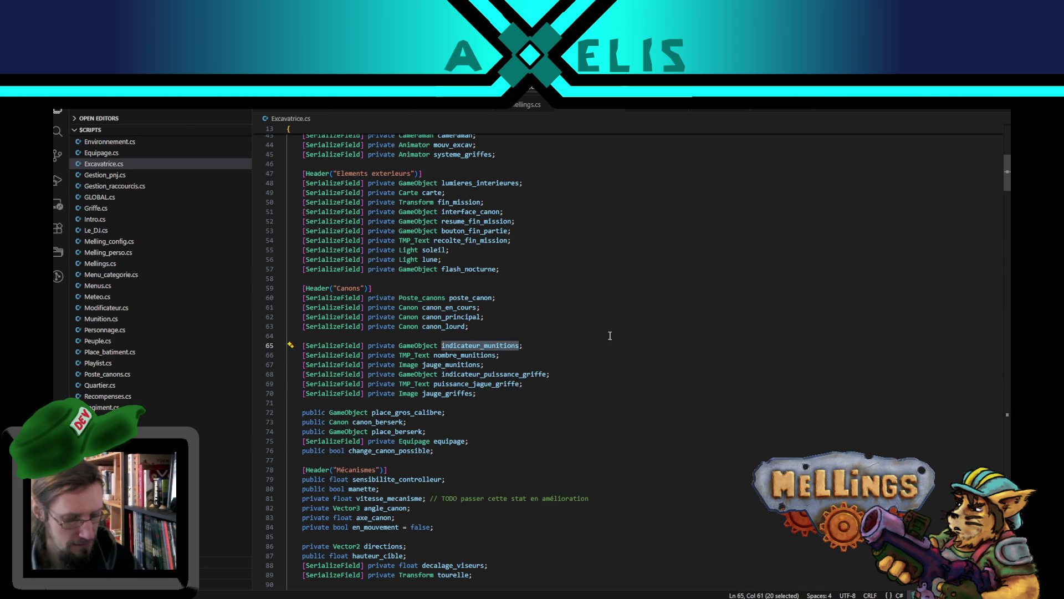
pyautogui.hotkey('ctrl', 'f')
pyautogui.click(962, 135)
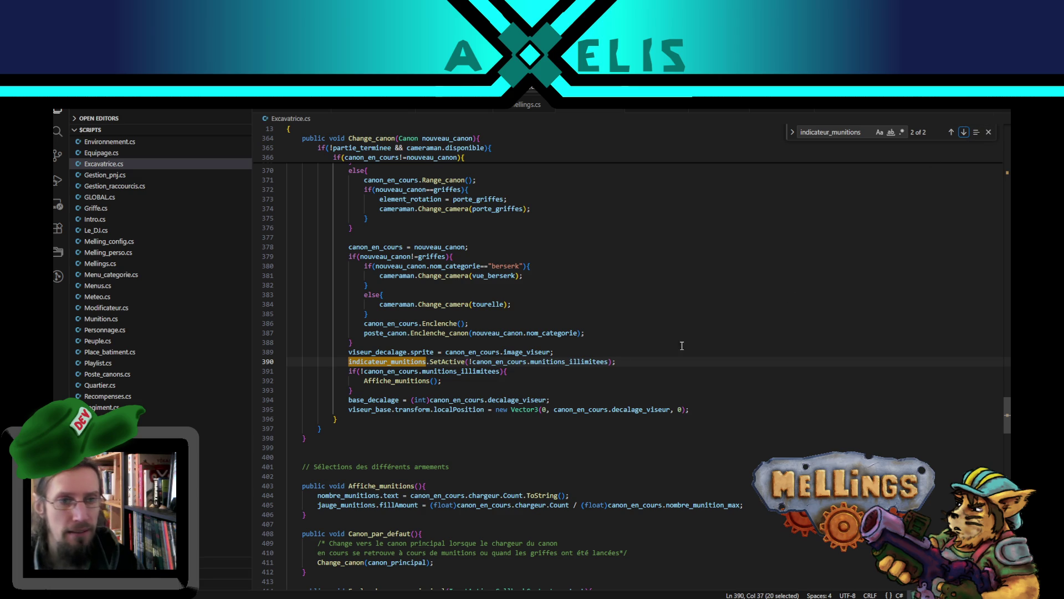
# - Remove the duplicated indicateur_munitions.SetActive line so only one follows the viseur_decalage.sprite assignment
pyautogui.scroll(3, 491, 418)
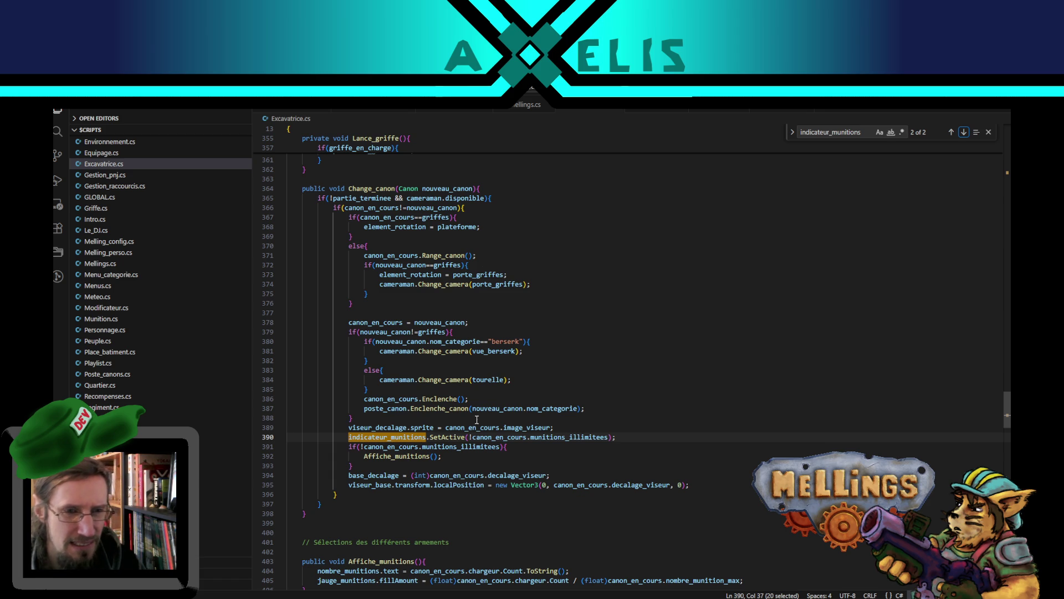
pyautogui.doubleClick(496, 438)
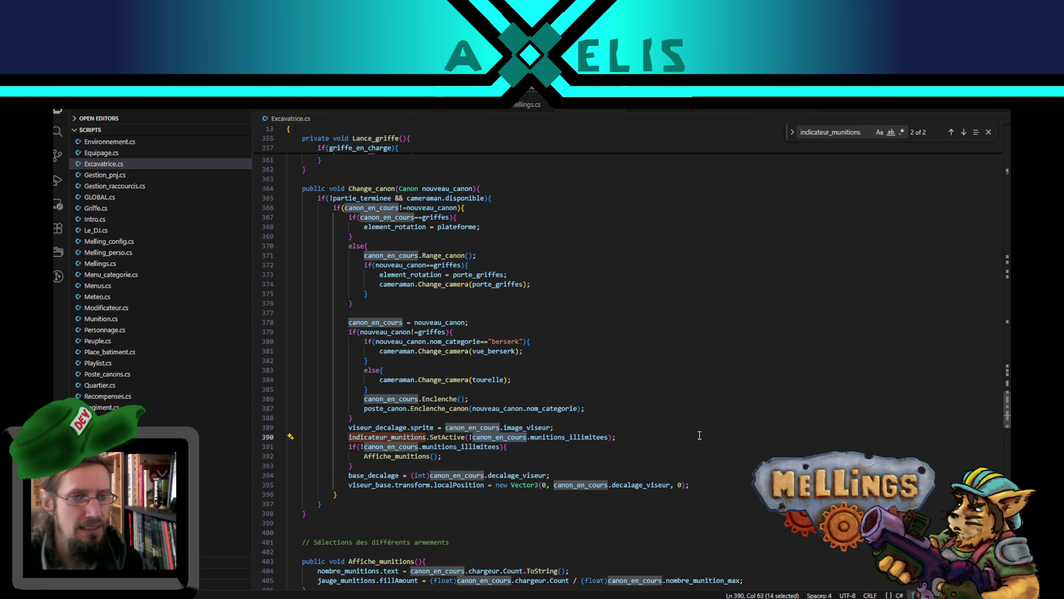
pyautogui.hotkey('shift', 'alt', 'Up')
pyautogui.hotkey('alt', 'Up')
pyautogui.hotkey('alt', 'Up')
pyautogui.hotkey('alt', 'Up')
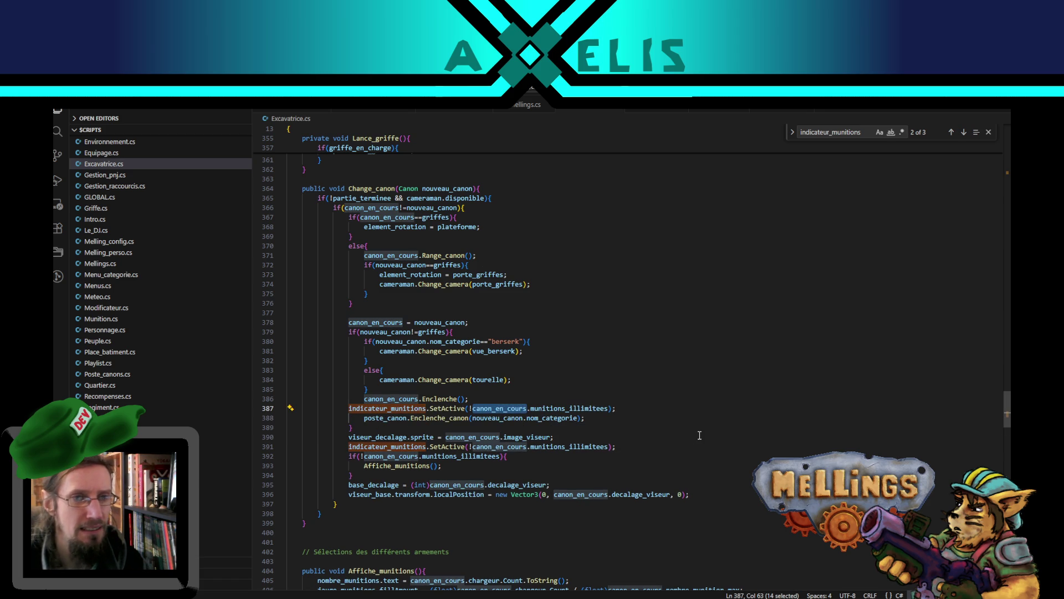
pyautogui.hotkey('ctrl', 'z')
pyautogui.hotkey('ctrl', 'z')
pyautogui.hotkey('ctrl', 'z')
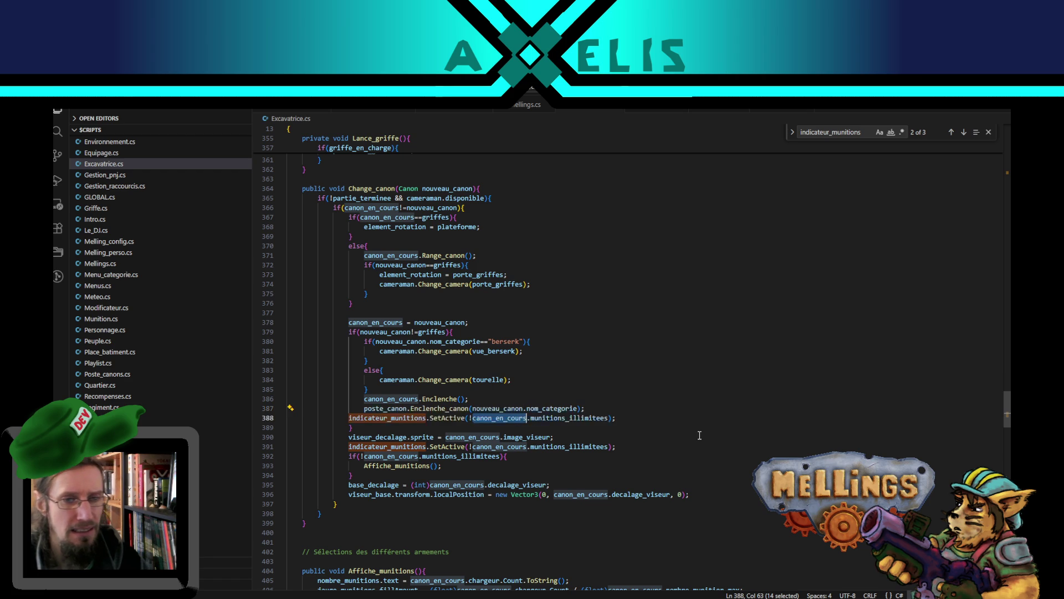
pyautogui.hotkey('ctrl', 'z')
pyautogui.hotkey('ctrl', 'z')
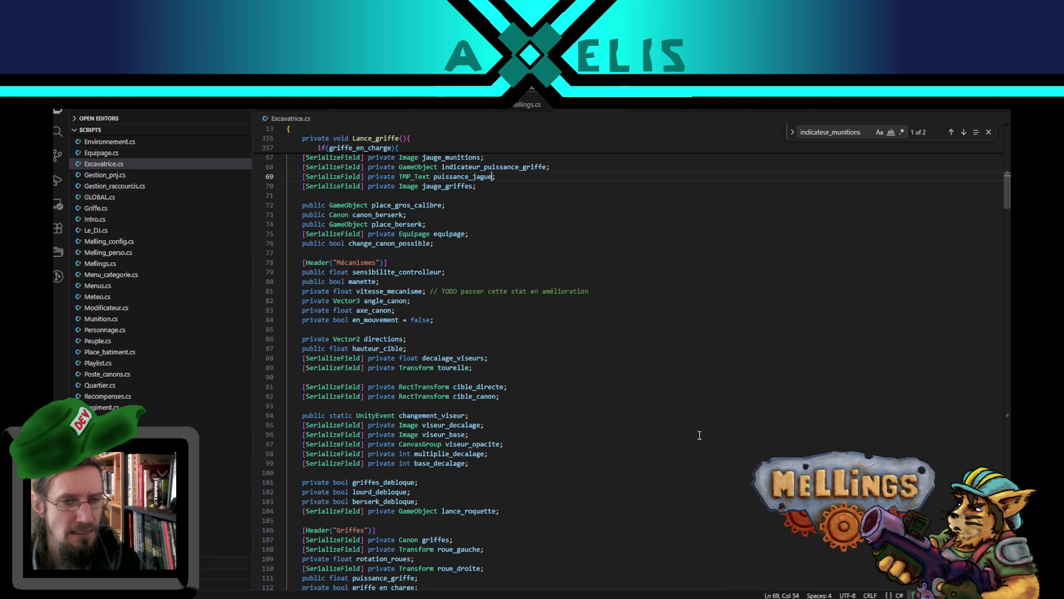
pyautogui.press('BackSpace')
pyautogui.press('BackSpace')
pyautogui.press('BackSpace')
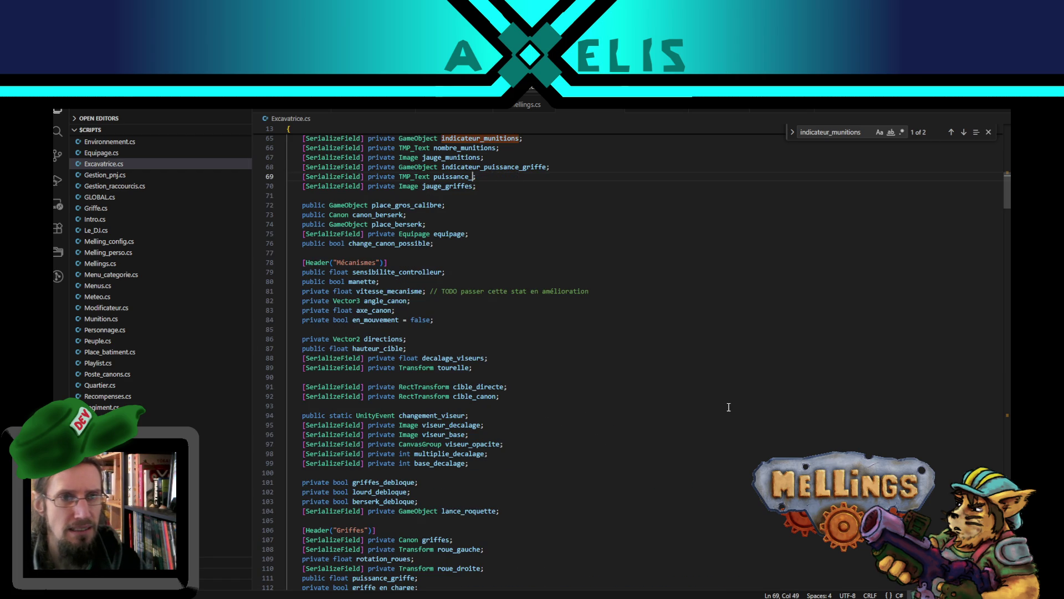
pyautogui.hotkey('ctrl', 'y')
pyautogui.hotkey('ctrl', 'y')
pyautogui.hotkey('ctrl', 'y')
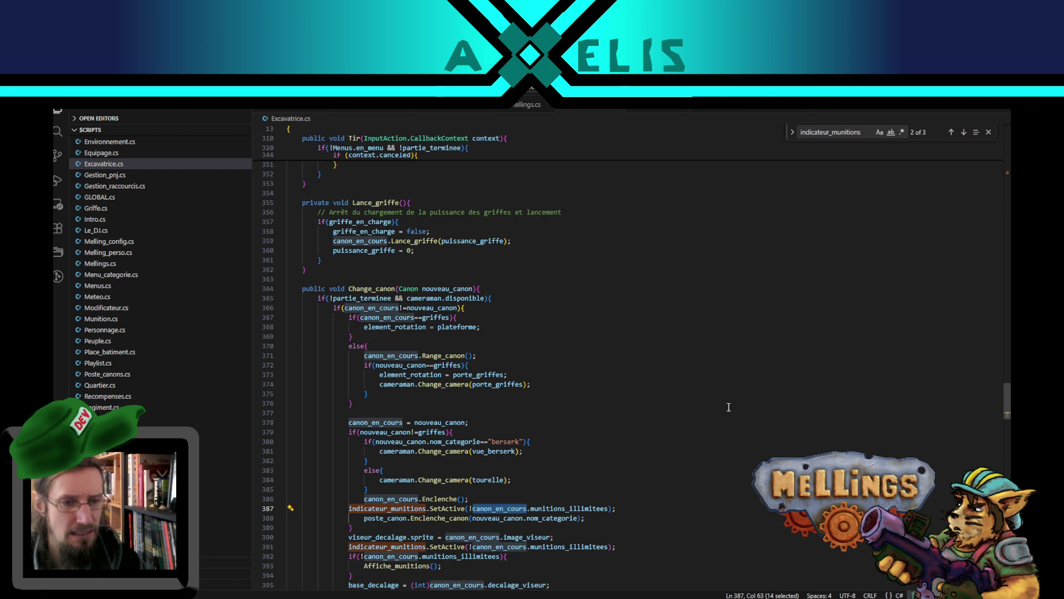
pyautogui.hotkey('ctrl', 'y')
pyautogui.hotkey('ctrl', 'y')
pyautogui.hotkey('ctrl', 'y')
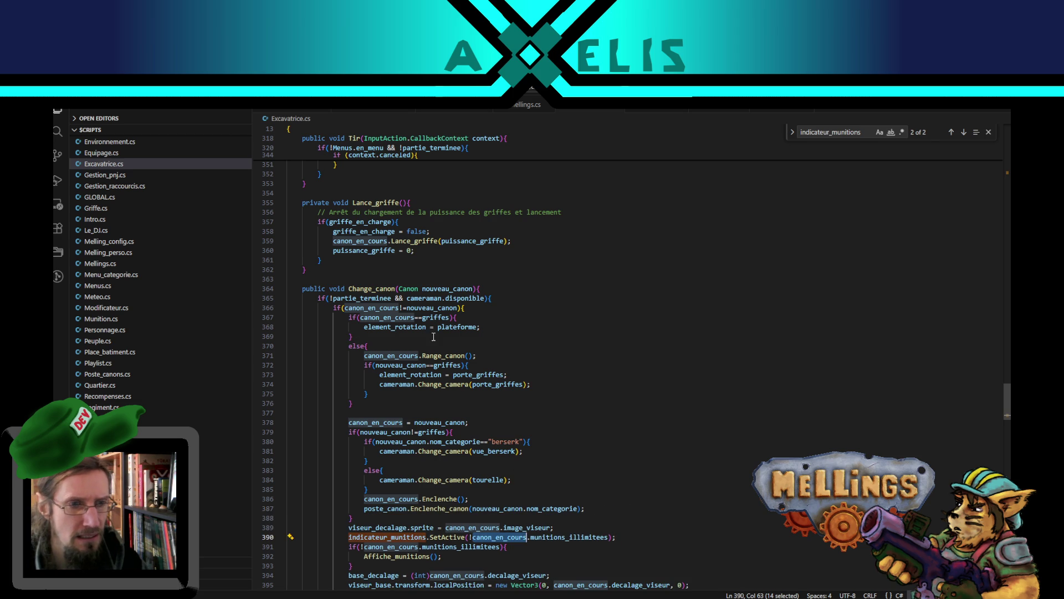
pyautogui.click(497, 328)
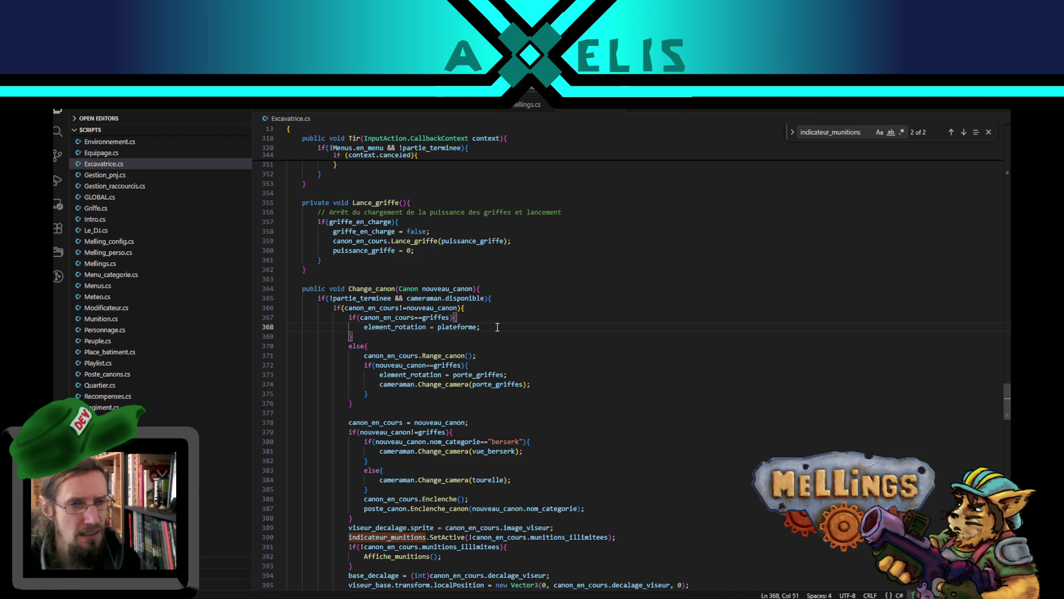
pyautogui.press('Up')
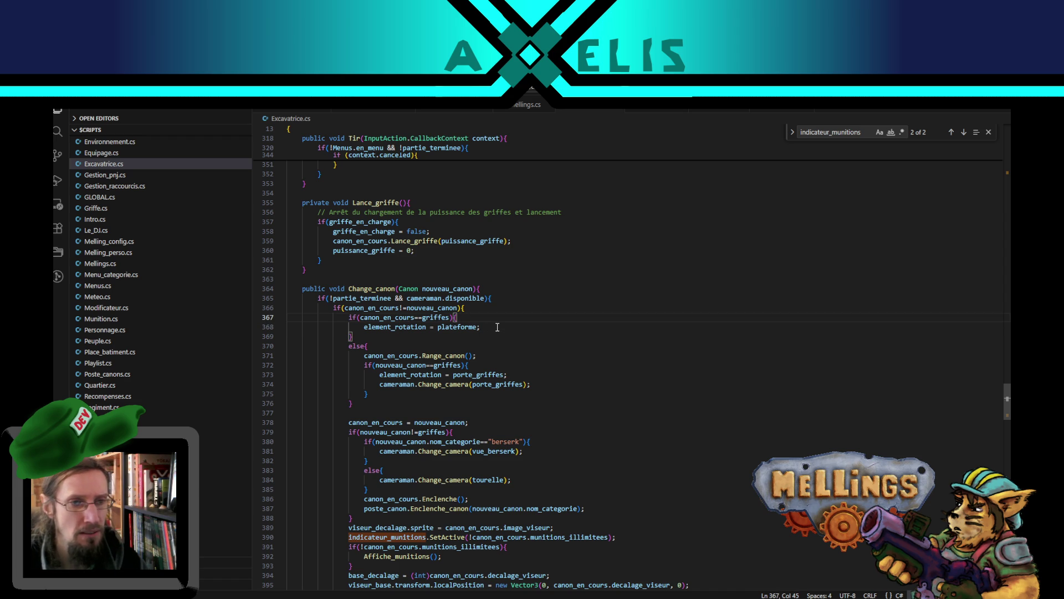
# - Add indicateur_puissance_griffe.SetActive(false); on a new line after line 368
pyautogui.press('Down')
pyautogui.press('Return')
pyautogui.write('indicateur_puissance_griffe')
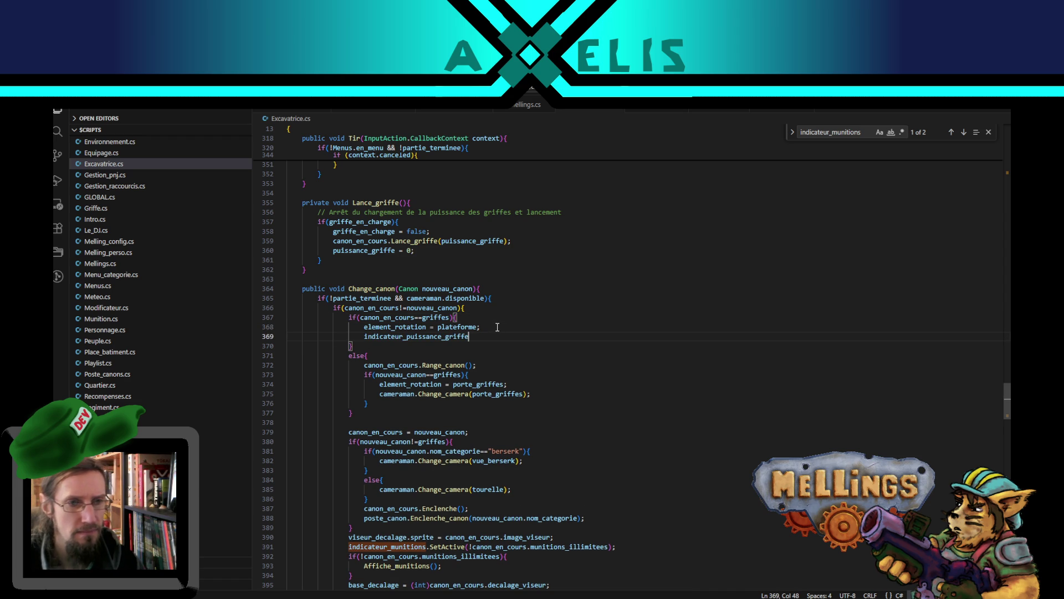
pyautogui.write('.SetA')
pyautogui.press('Tab')
pyautogui.write('(false);')
# - Copy that line into the griffes branch and change it to SetActive(true)
pyautogui.hotkey('shift', 'alt', 'Down')
pyautogui.hotkey('alt', 'Down')
pyautogui.hotkey('alt', 'Down')
pyautogui.hotkey('alt', 'Down')
pyautogui.press('Home')
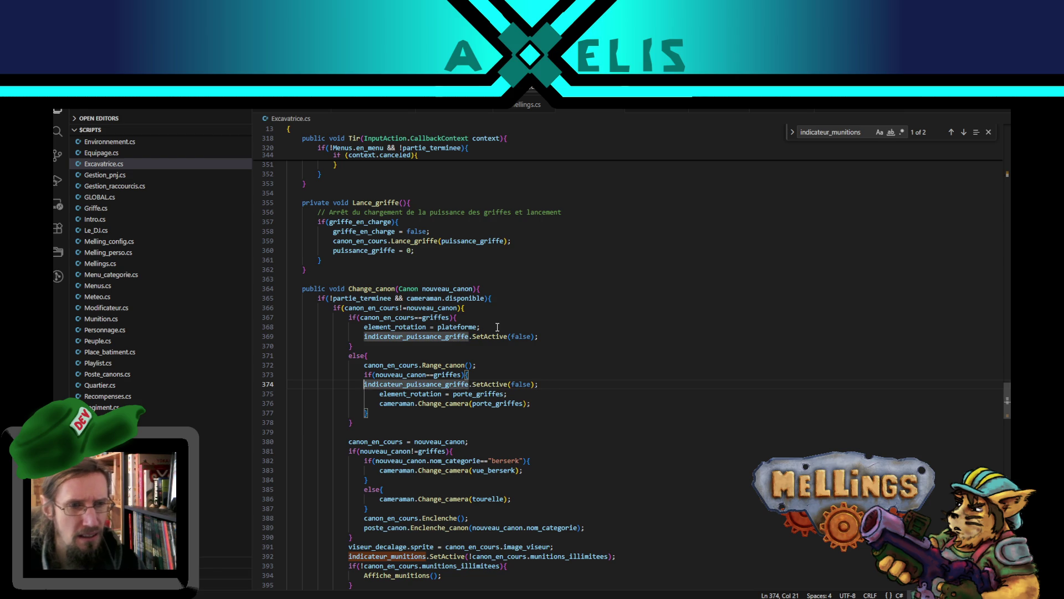
pyautogui.hotkey('alt', 'Down')
pyautogui.hotkey('alt', 'Down')
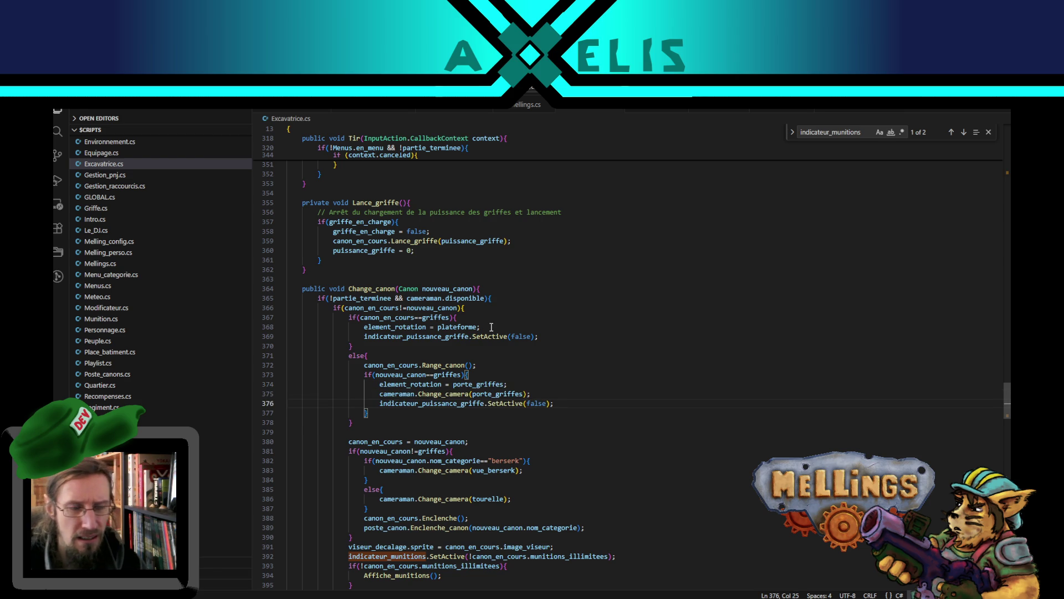
pyautogui.doubleClick(542, 403)
pyautogui.write('true')
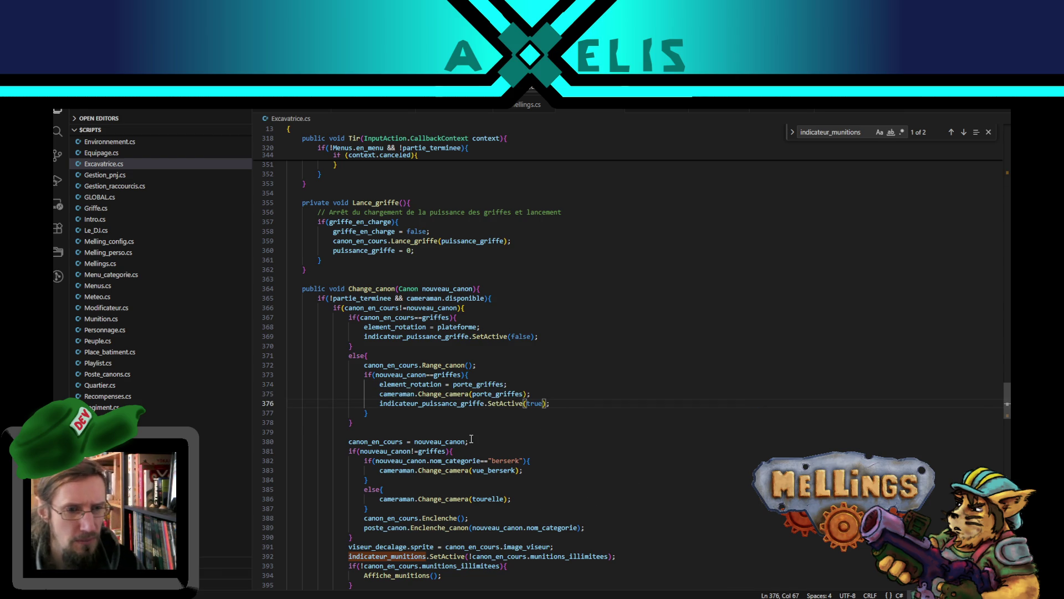
pyautogui.doubleClick(473, 403)
# - Copy it into the nouveau_canon != griffes block, outdented, as SetActive(false)
pyautogui.scroll(-3, 628, 418)
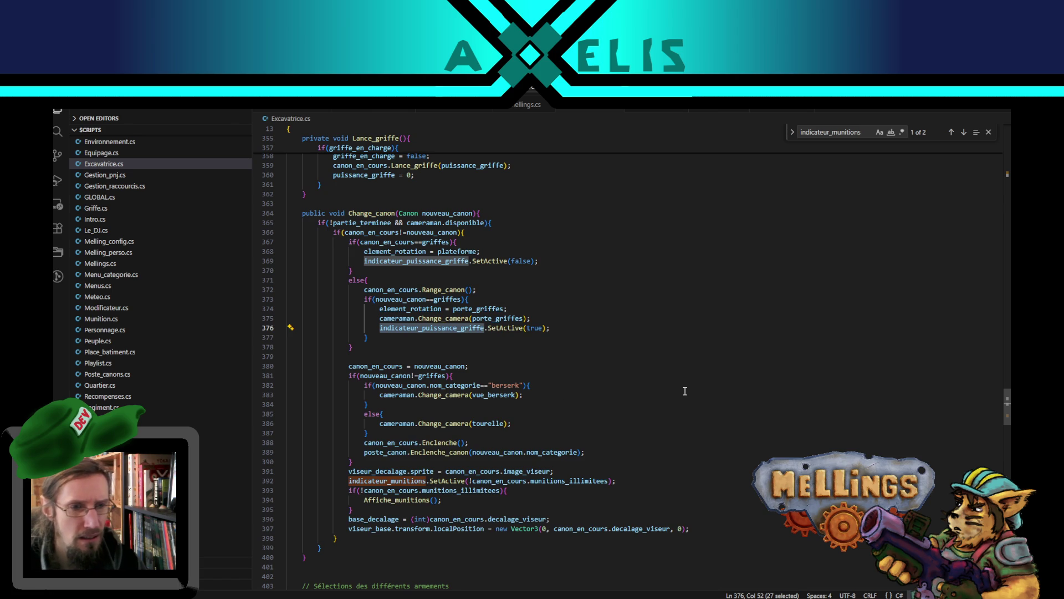
pyautogui.hotkey('shift', 'alt', 'Down')
pyautogui.hotkey('alt', 'Down')
pyautogui.hotkey('alt', 'Down')
pyautogui.hotkey('alt', 'Down')
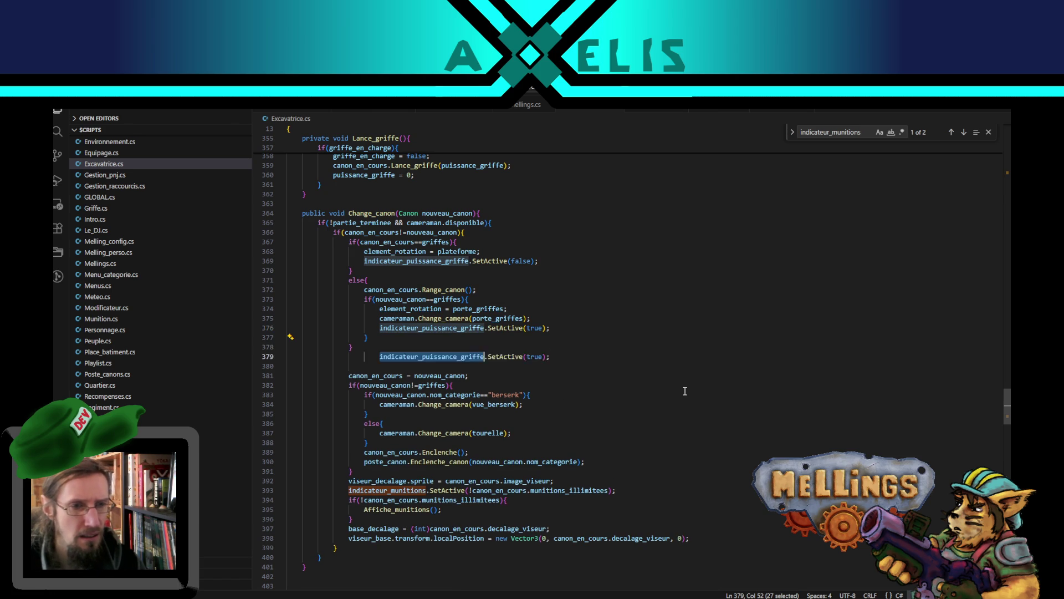
pyautogui.hotkey('shift', 'Tab')
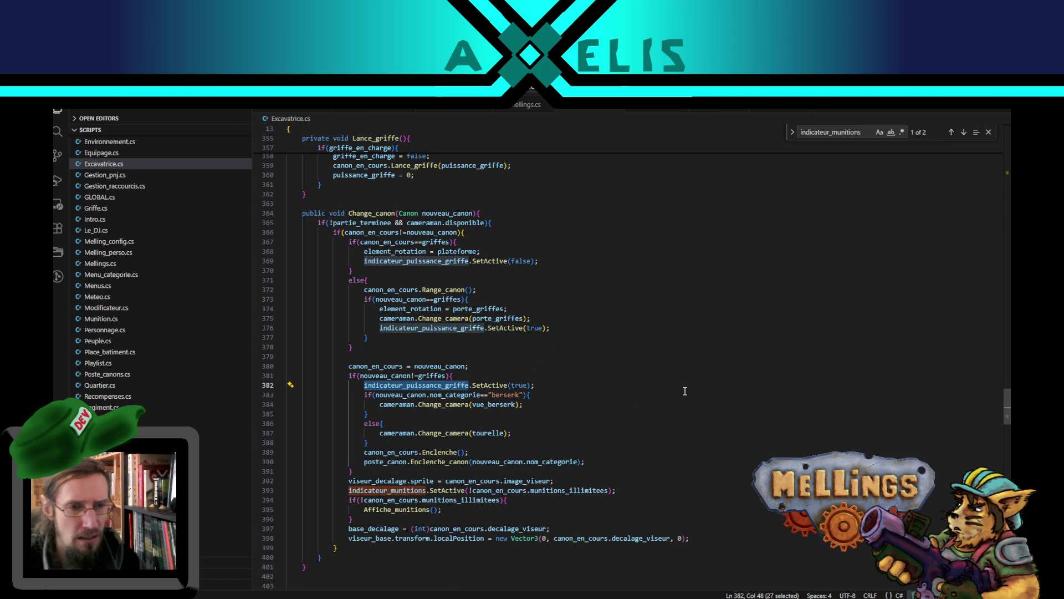
pyautogui.doubleClick(514, 385)
pyautogui.write('false')
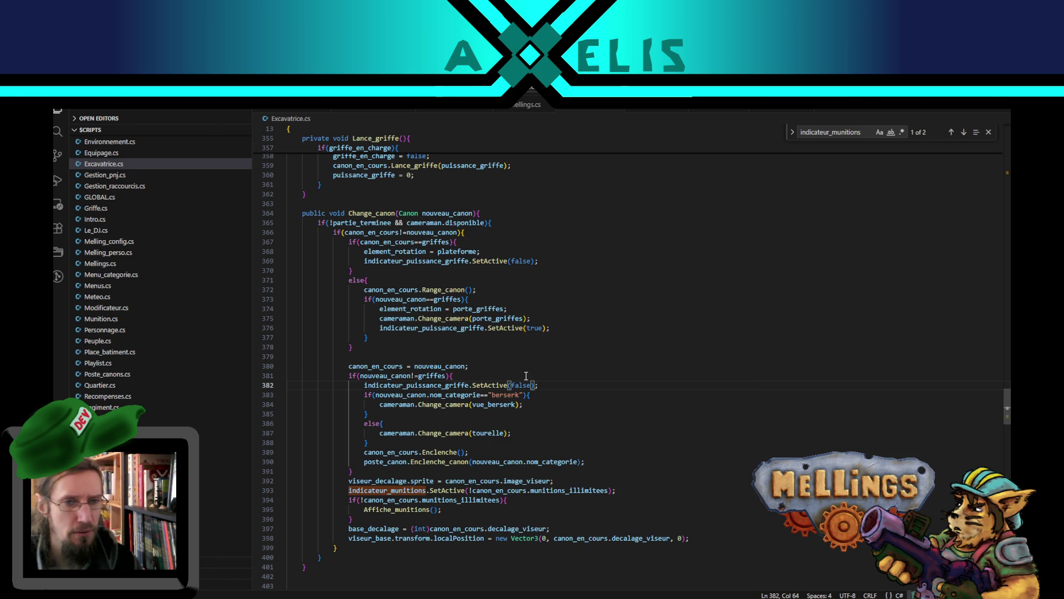
pyautogui.click(471, 375)
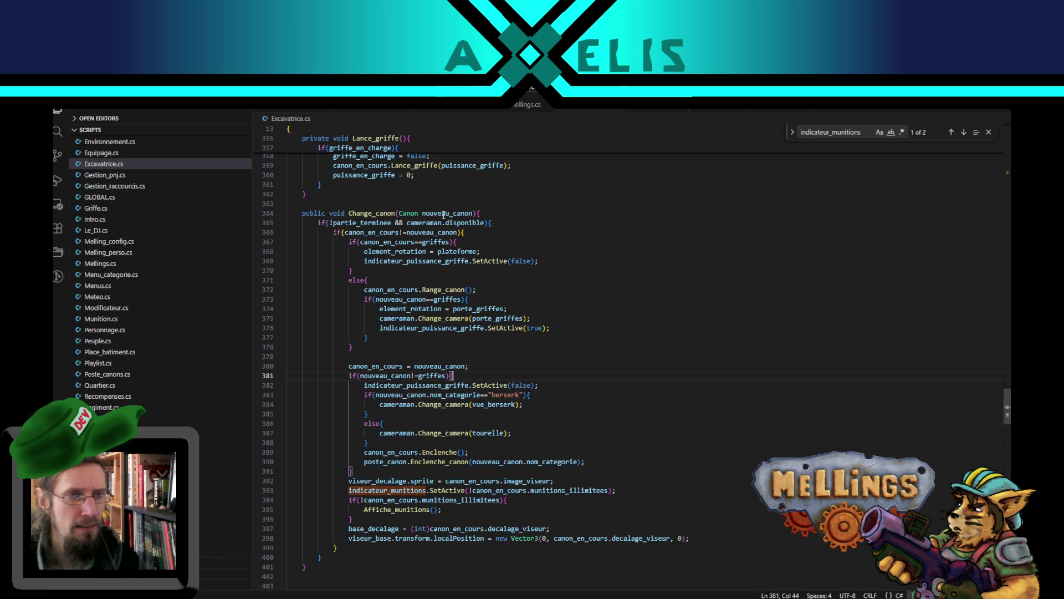
# - Review the uses of Change_canon, nouveau_canon and canon_en_cours, then switch to Unity
pyautogui.doubleClick(382, 214)
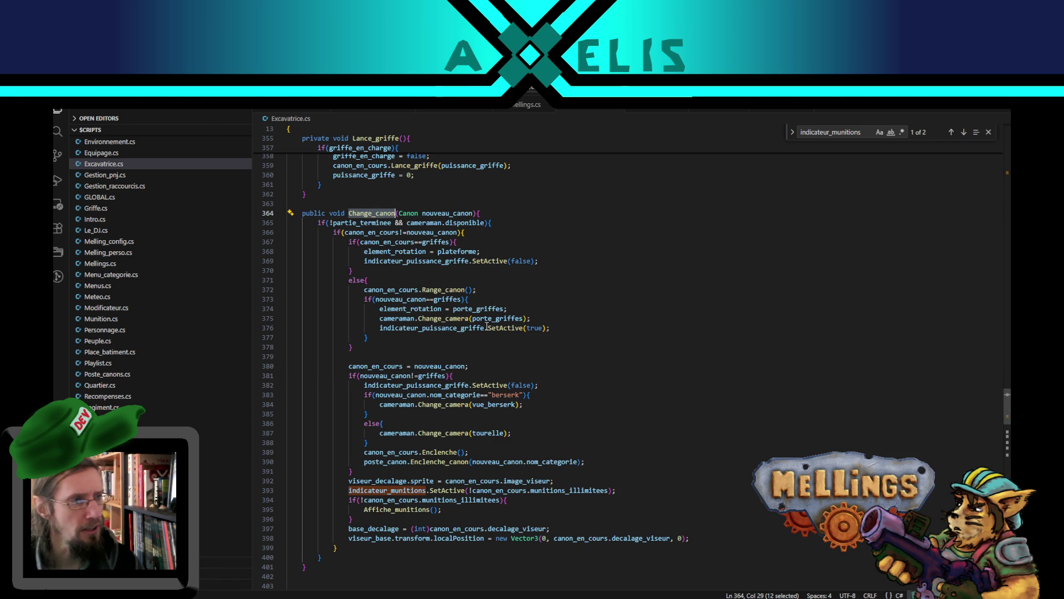
pyautogui.doubleClick(437, 213)
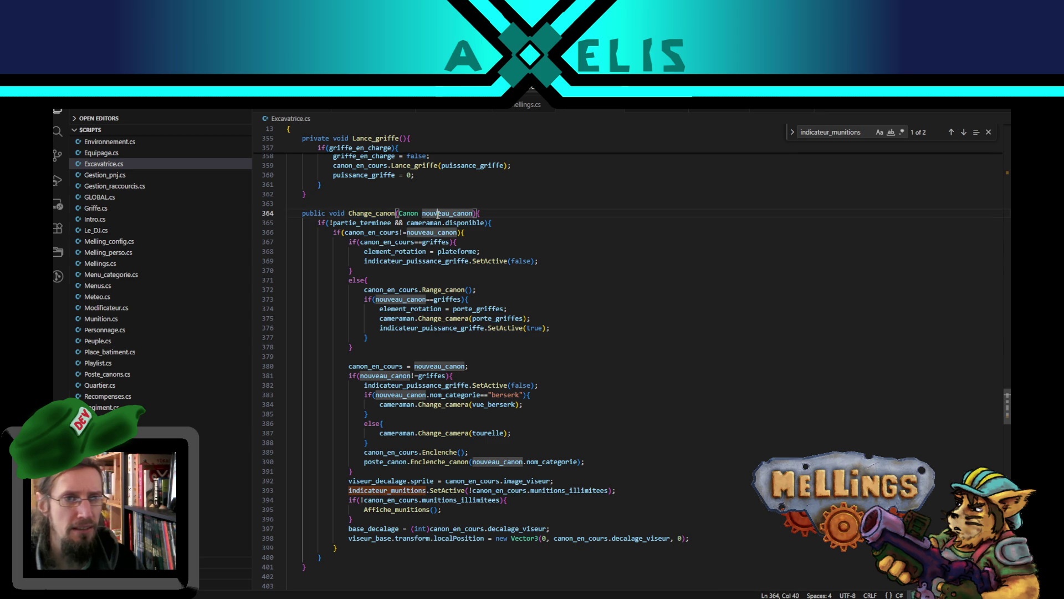
pyautogui.click(396, 375)
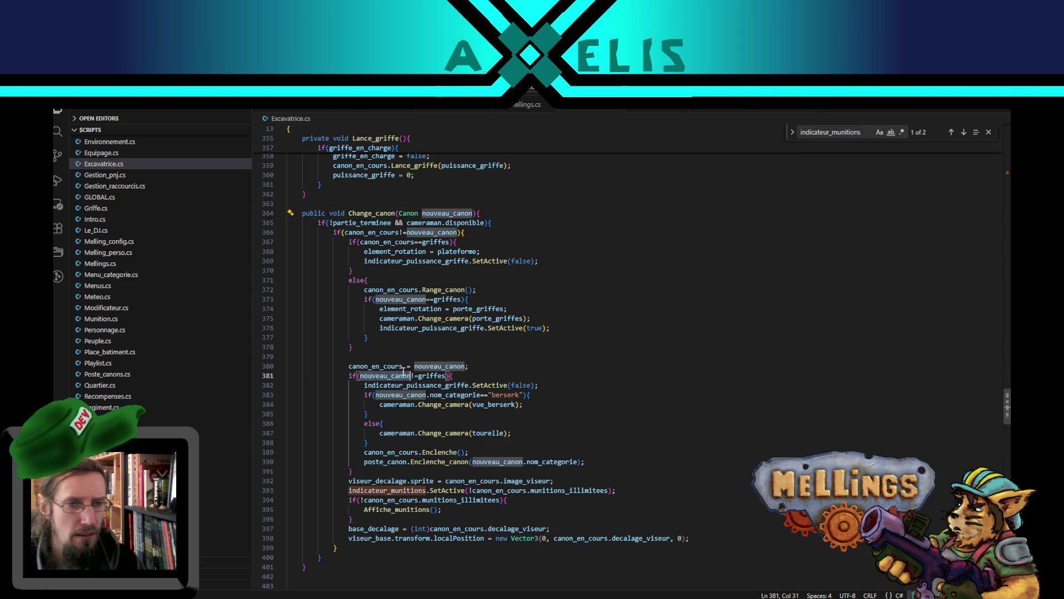
pyautogui.click(353, 232)
pyautogui.doubleClick(353, 232)
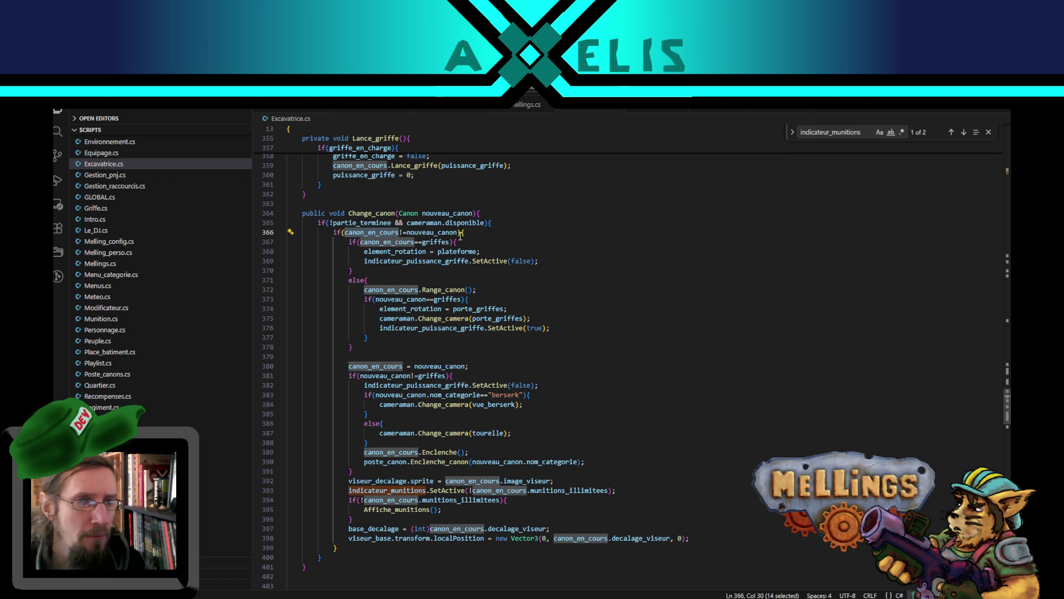
pyautogui.click(469, 233)
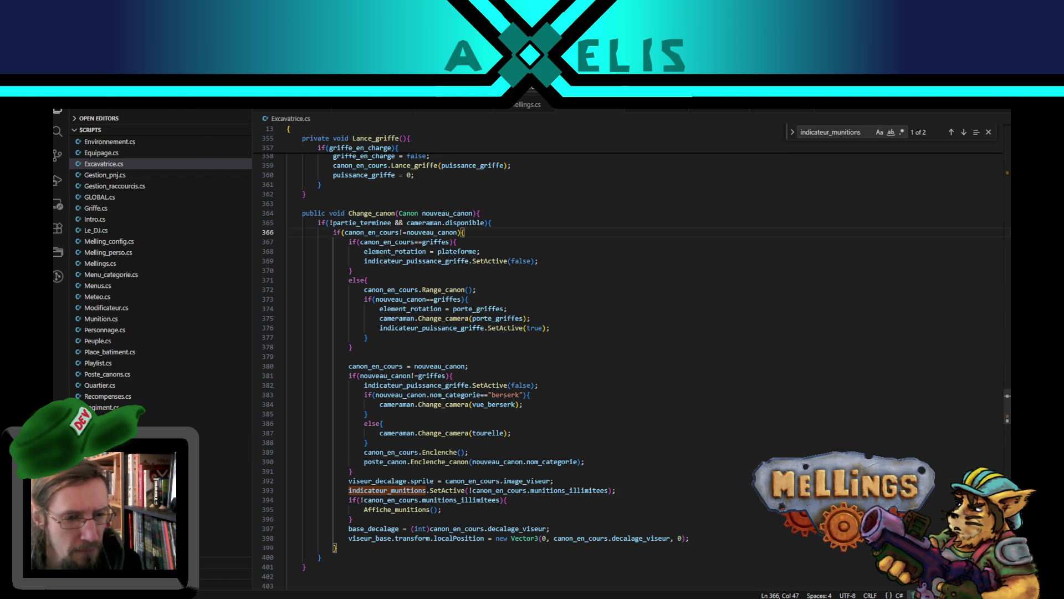
pyautogui.hotkey('alt', 'Tab')
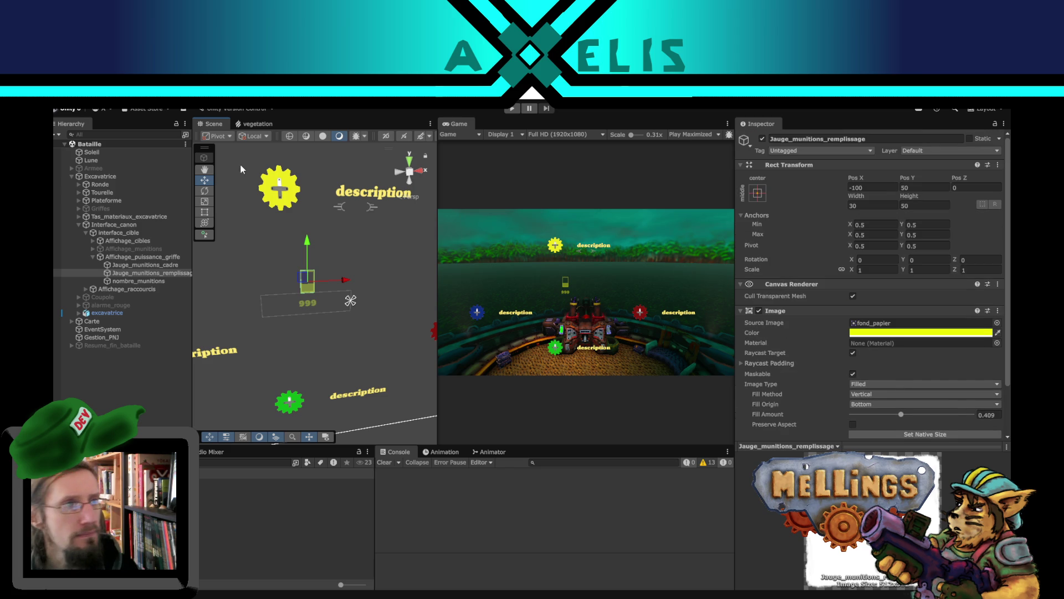
# - Assign Affichage_puissance_griffe, its gauge image and nombre_munitions text to Excavatrice's claw-power fields
pyautogui.click(100, 176)
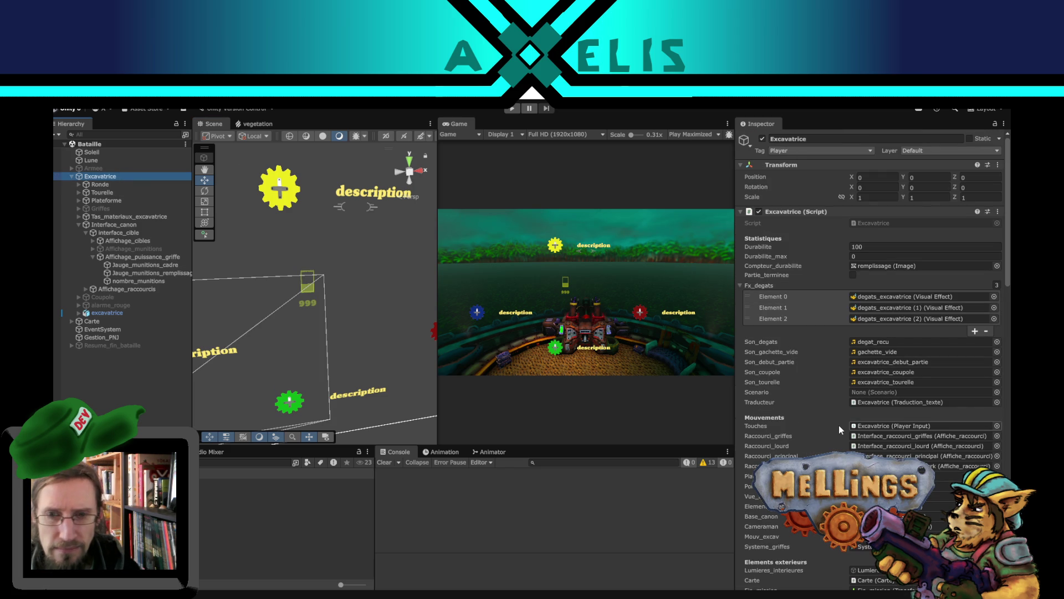
pyautogui.scroll(-5, 839, 425)
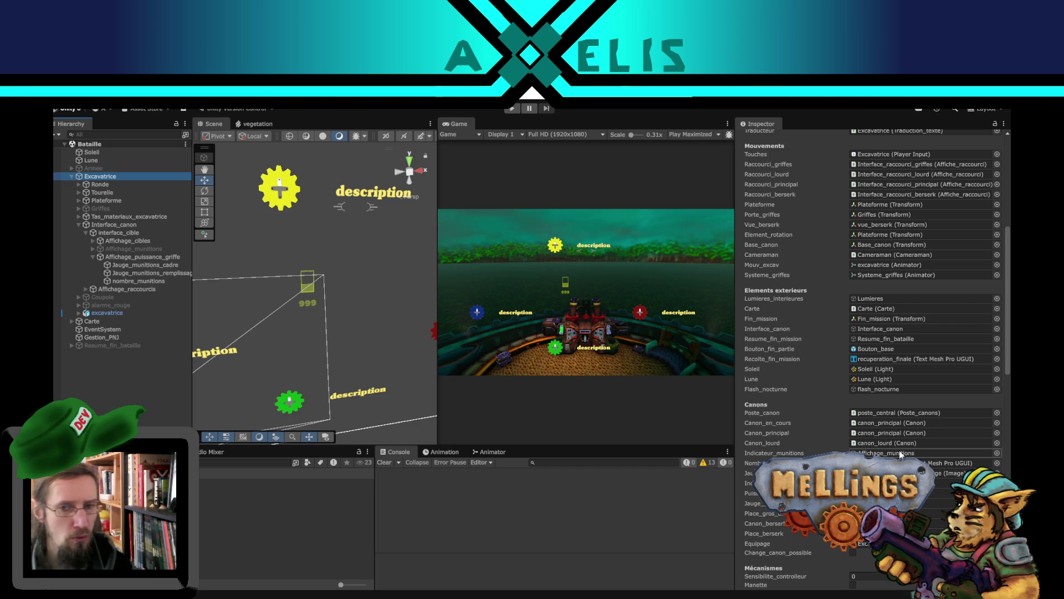
pyautogui.moveTo(899, 450)
pyautogui.mouseDown()
pyautogui.moveTo(828, 406)
pyautogui.moveTo(942, 469)
pyautogui.moveTo(948, 483)
pyautogui.mouseUp()
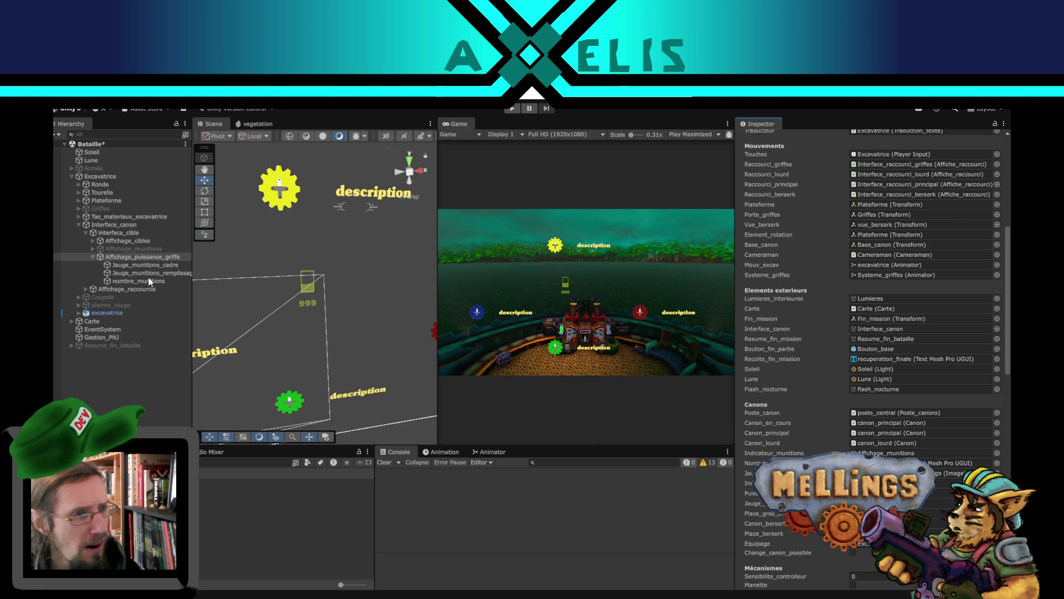
pyautogui.moveTo(139, 265)
pyautogui.mouseDown()
pyautogui.moveTo(959, 462)
pyautogui.moveTo(943, 503)
pyautogui.mouseUp()
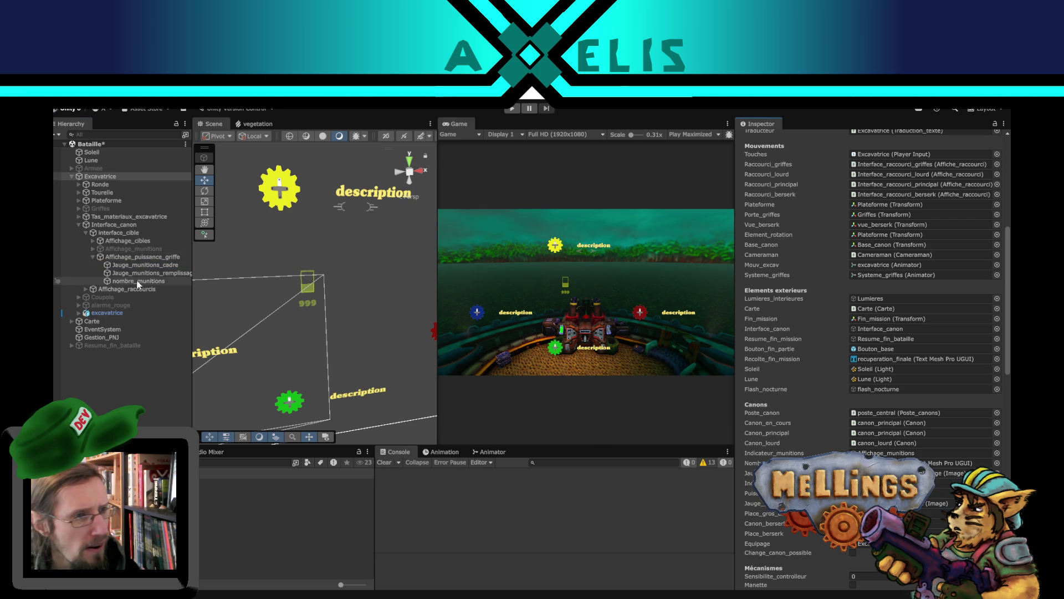
pyautogui.moveTo(138, 281); pyautogui.dragTo(943, 493)
pyautogui.click(152, 281)
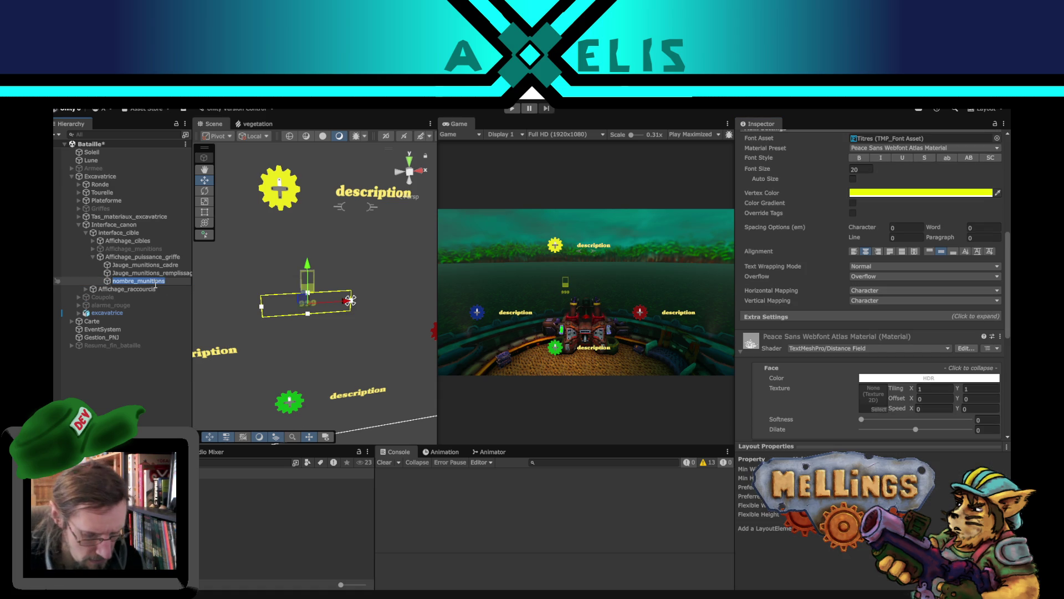
# - Rename the claw display's text object to nombre_puissance_griffe and return to the code editor
pyautogui.write('no')
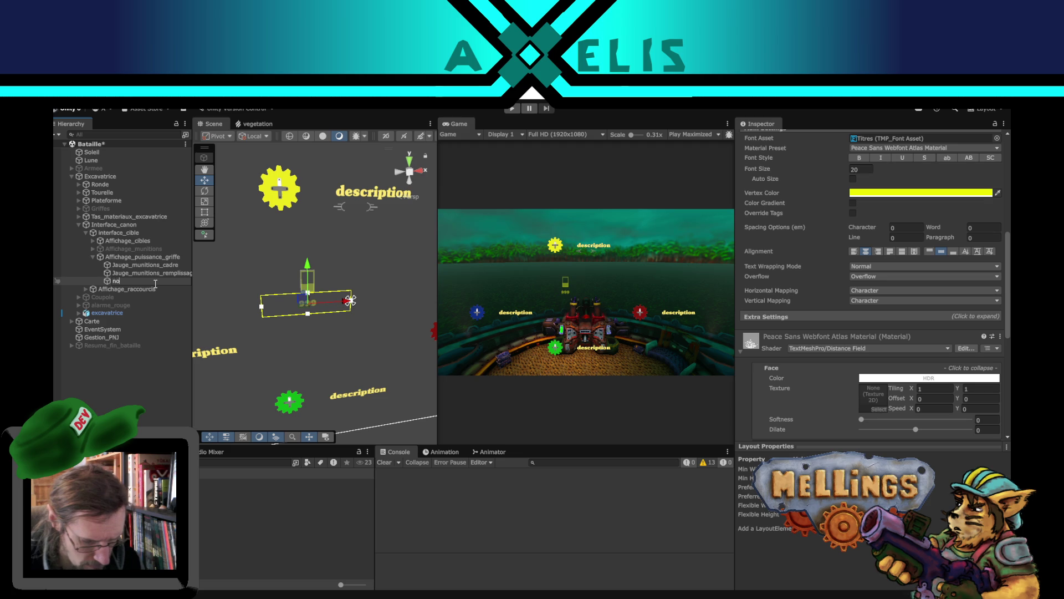
pyautogui.write('mbre_puissance_grif')
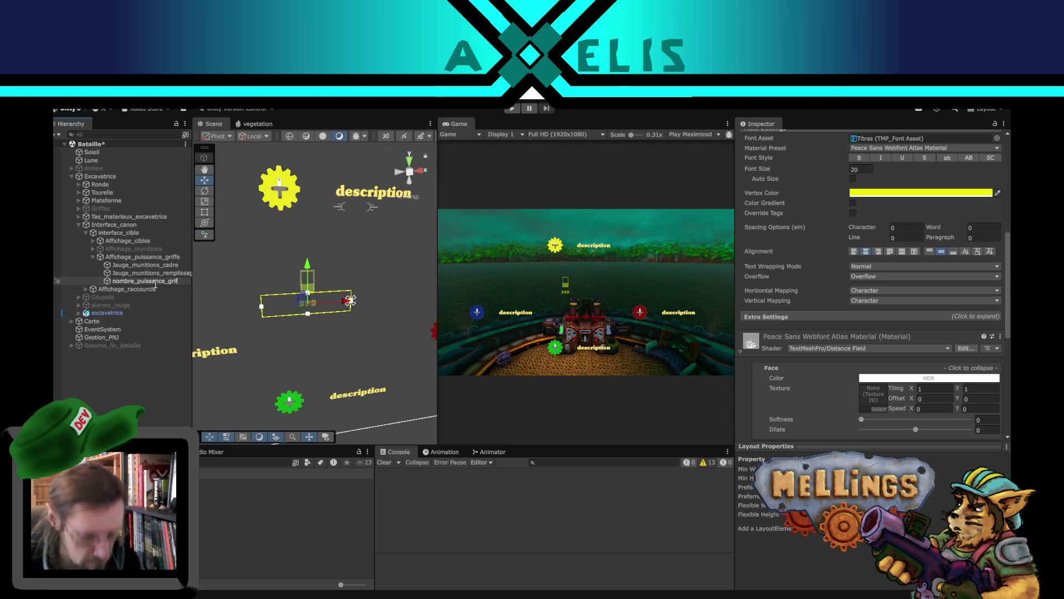
pyautogui.write('fe')
pyautogui.press('Return')
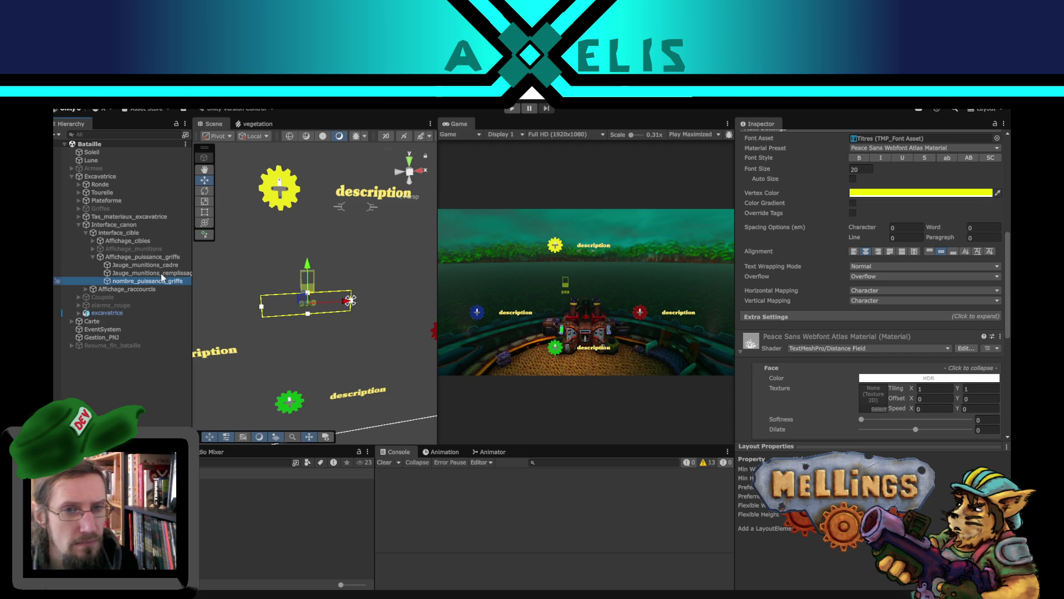
pyautogui.hotkey('alt', 'Tab')
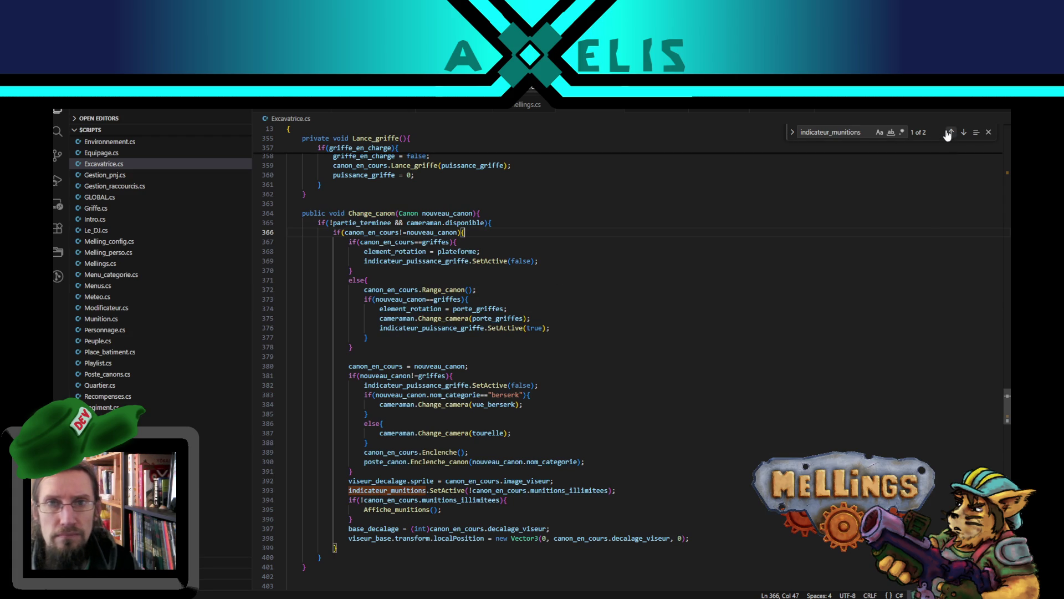
# - Search Excavatrice.cs for indicateur_puissance_griffe, check the field declarations, and scroll to Update's griffe_en_charge block
pyautogui.click(380, 261)
pyautogui.doubleClick(380, 261)
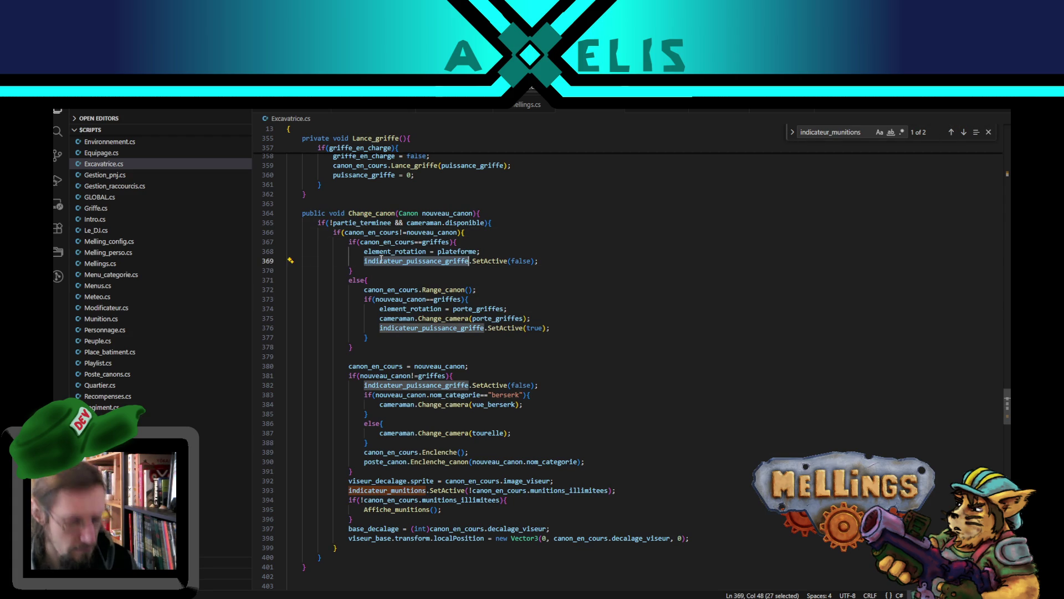
pyautogui.hotkey('ctrl', 'f')
pyautogui.click(952, 135)
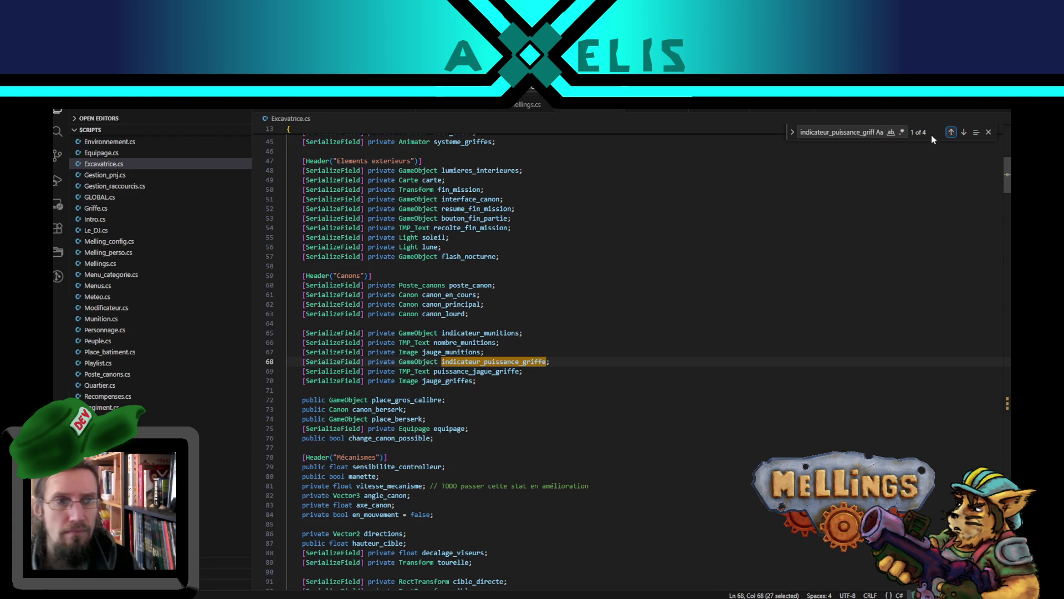
pyautogui.doubleClick(469, 371)
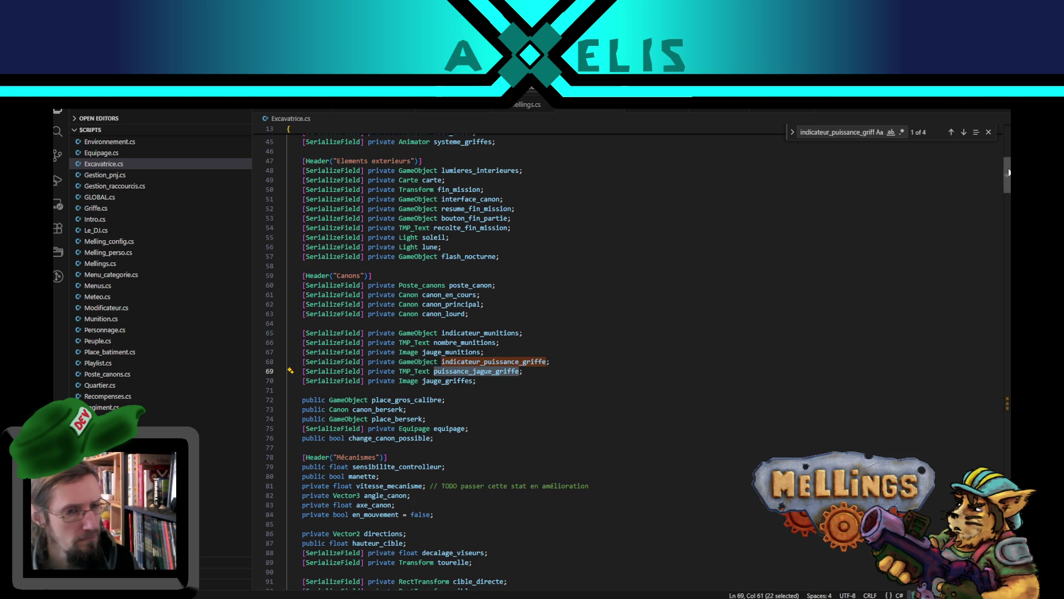
pyautogui.moveTo(1009, 172)
pyautogui.mouseDown()
pyautogui.moveTo(1002, 297)
pyautogui.moveTo(1000, 262)
pyautogui.mouseUp()
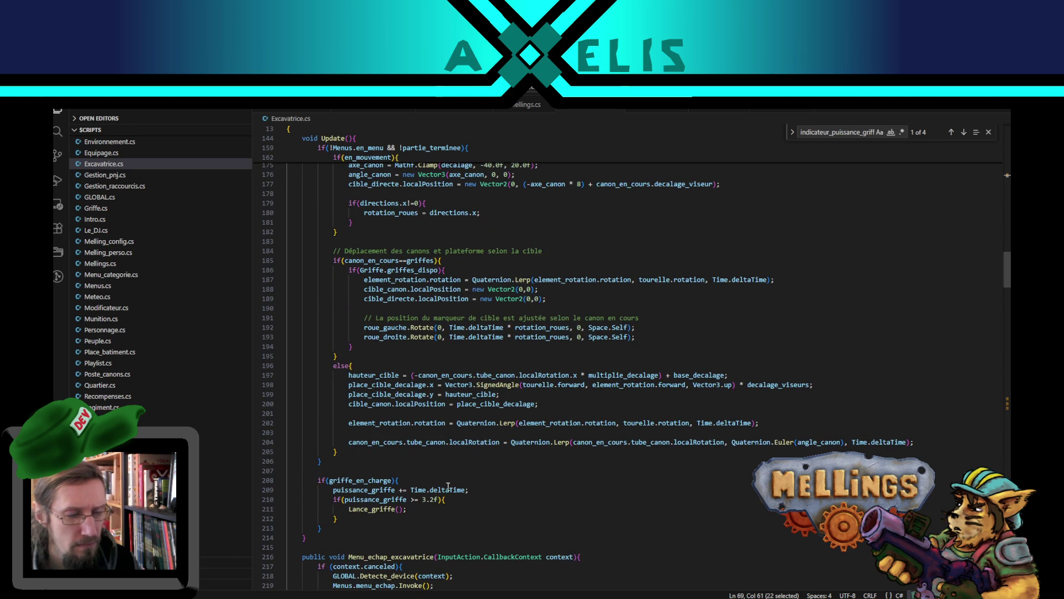
pyautogui.click(474, 490)
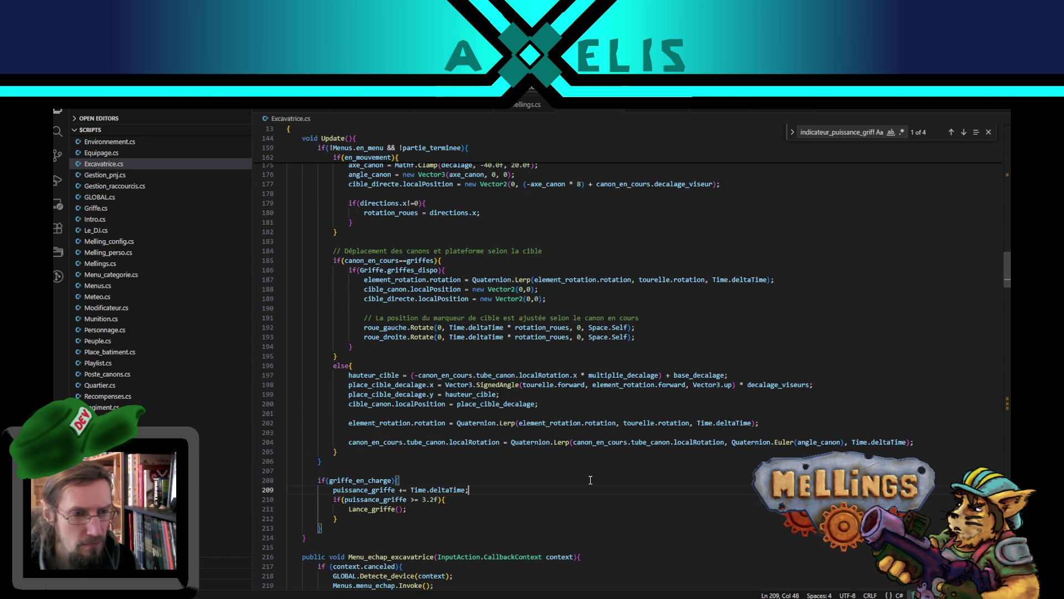
# - Add puissance_jague_griffe.fillAmount = puissance_griffe / 3.2f; below line 209
pyautogui.press('Return')
pyautogui.write('puissance_jague_griffe.')
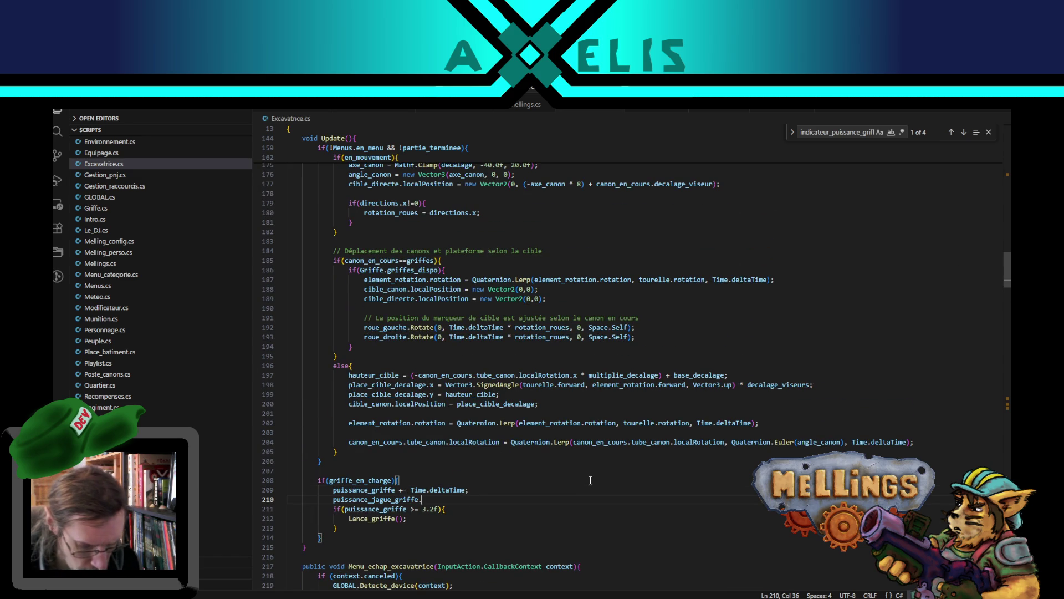
pyautogui.write('Fill')
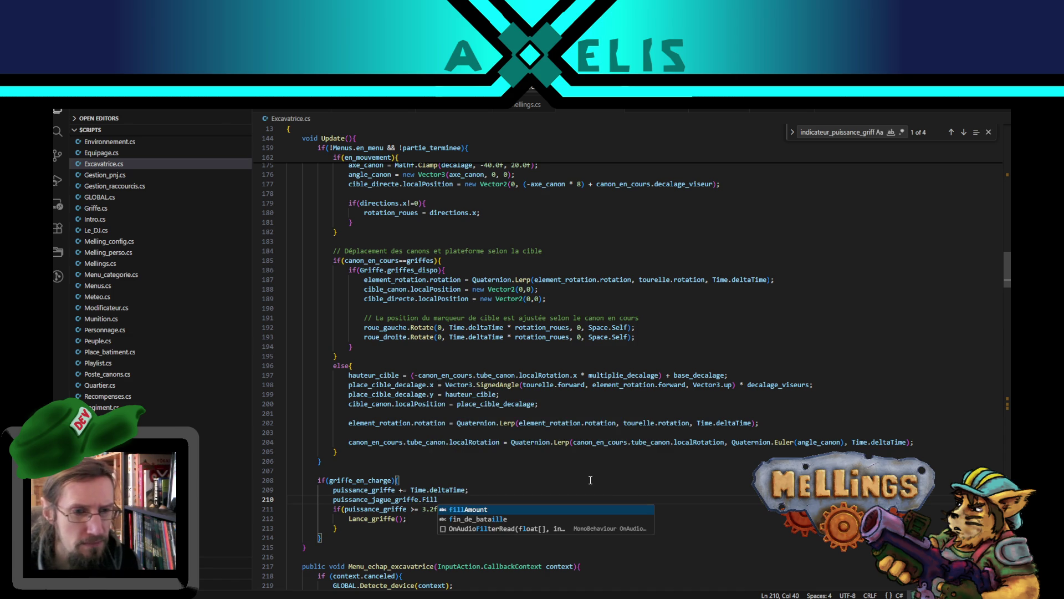
pyautogui.press('Tab')
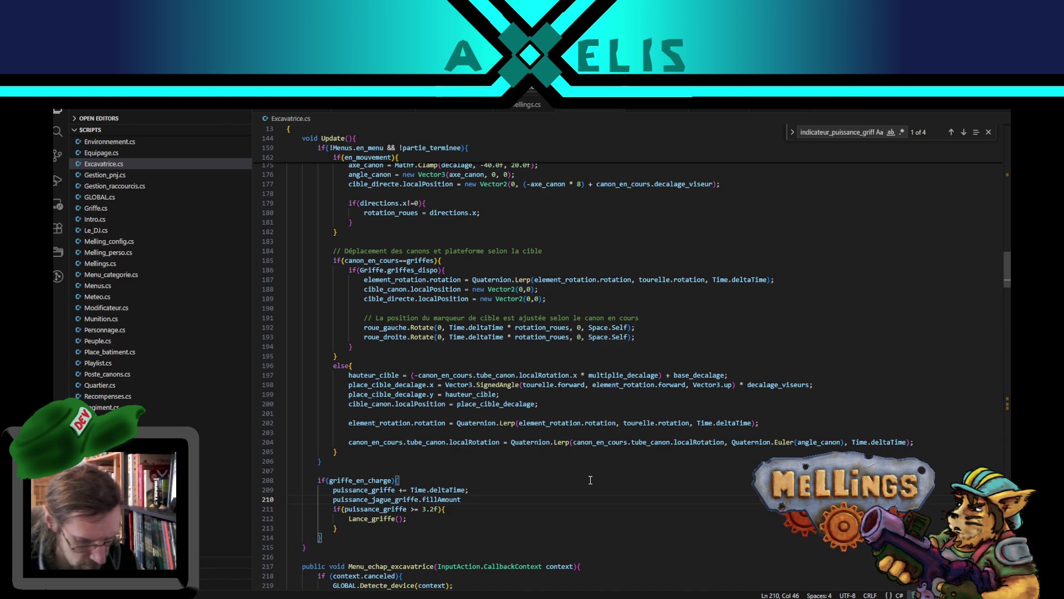
pyautogui.write('=')
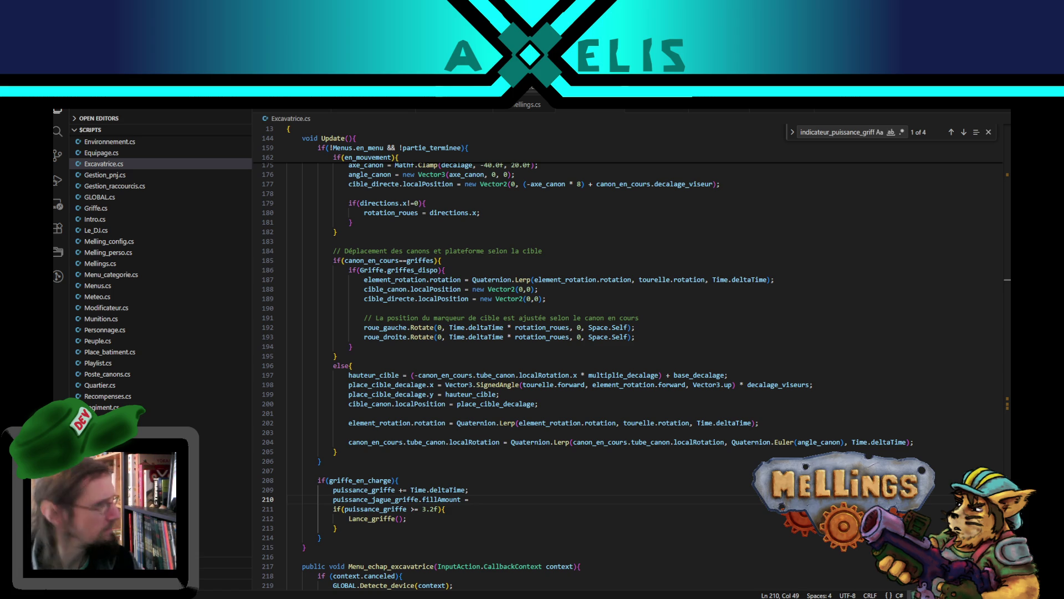
pyautogui.click(484, 499)
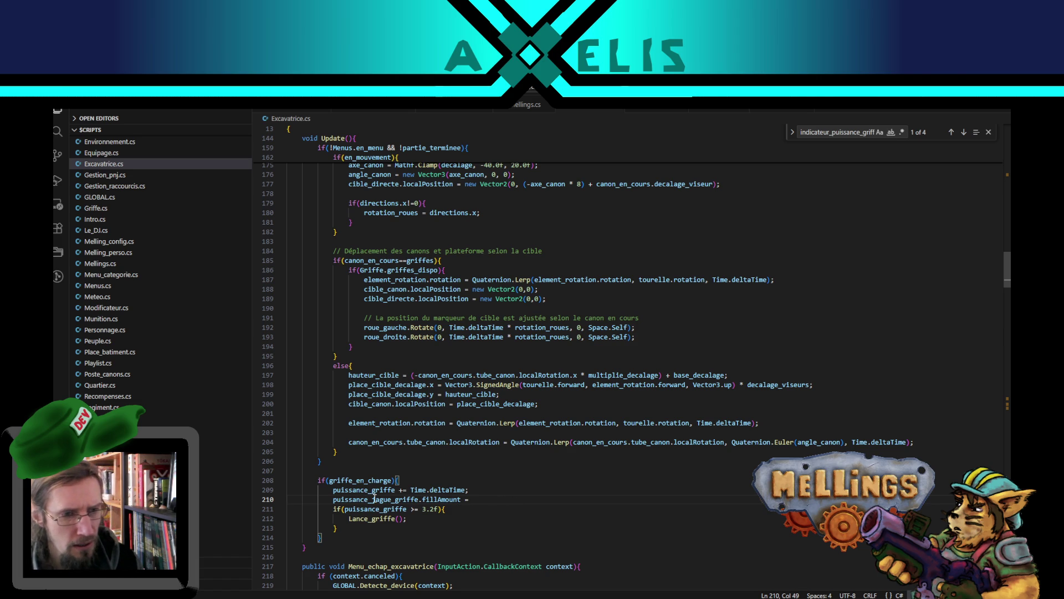
pyautogui.write('puissance_griffe / ')
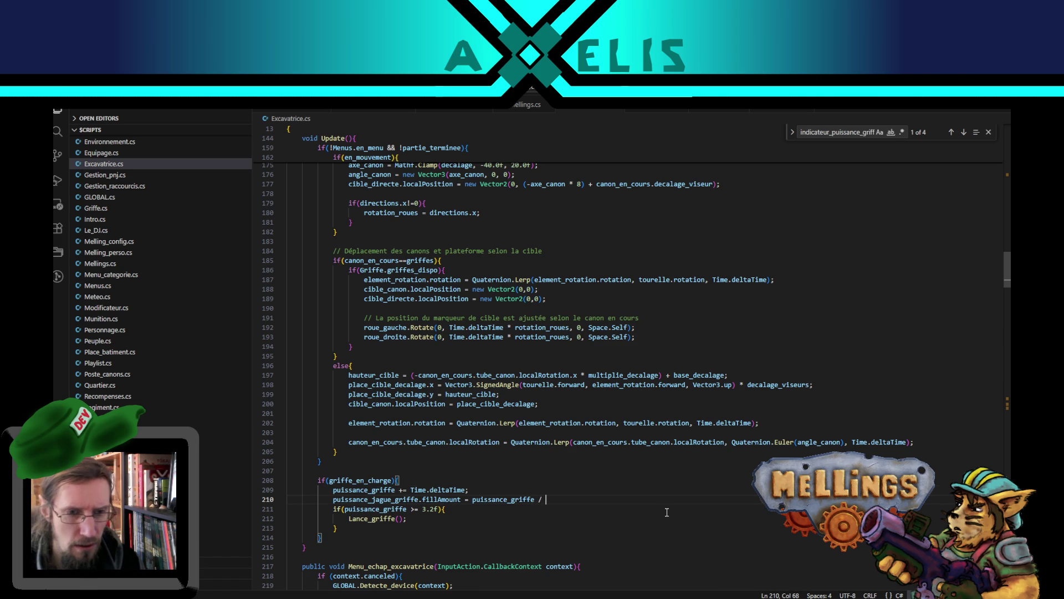
pyautogui.write('3.2f')
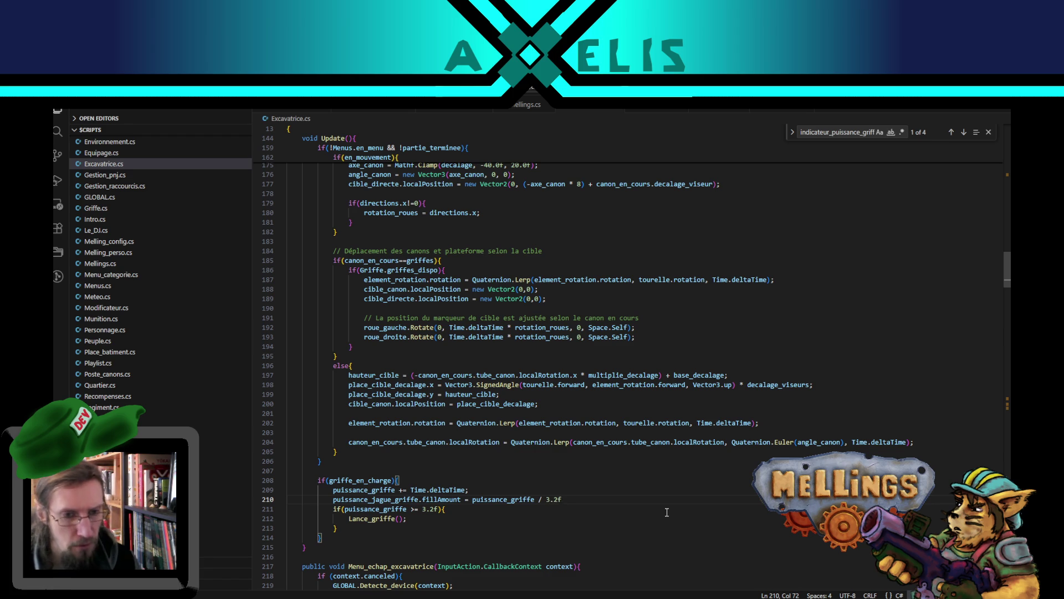
pyautogui.write(';')
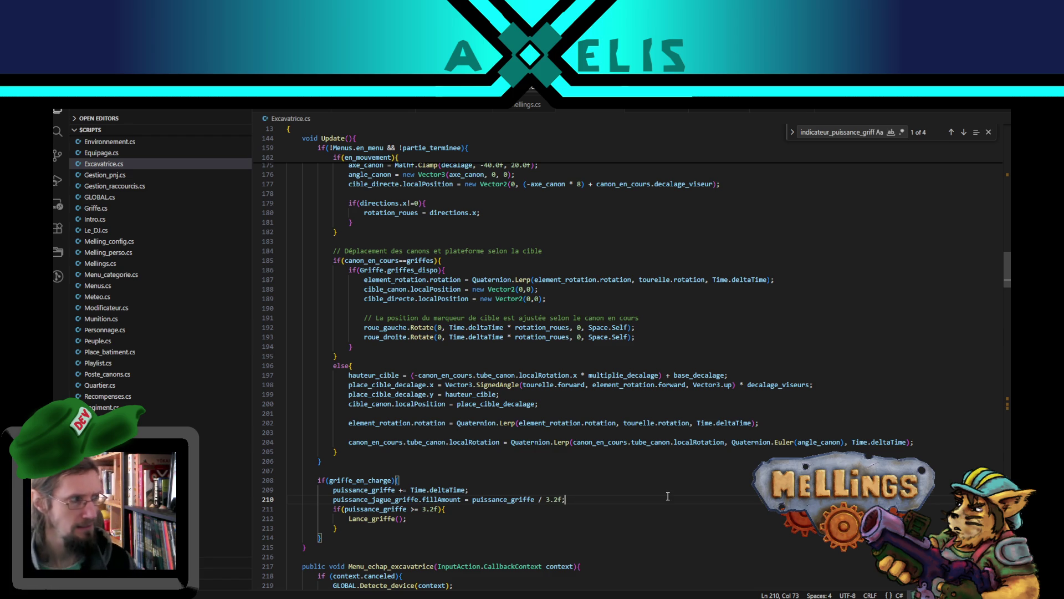
pyautogui.press('Return')
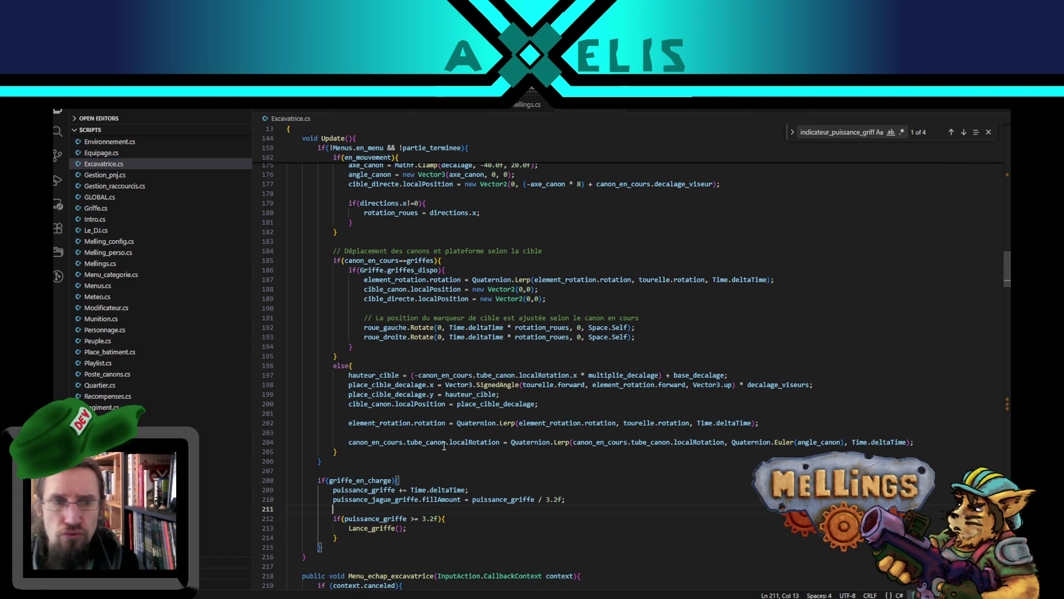
pyautogui.doubleClick(366, 499)
# - Look up the puissance_jague_griffe and jauge_griffes declarations on lines 69–70
pyautogui.hotkey('ctrl', 'f')
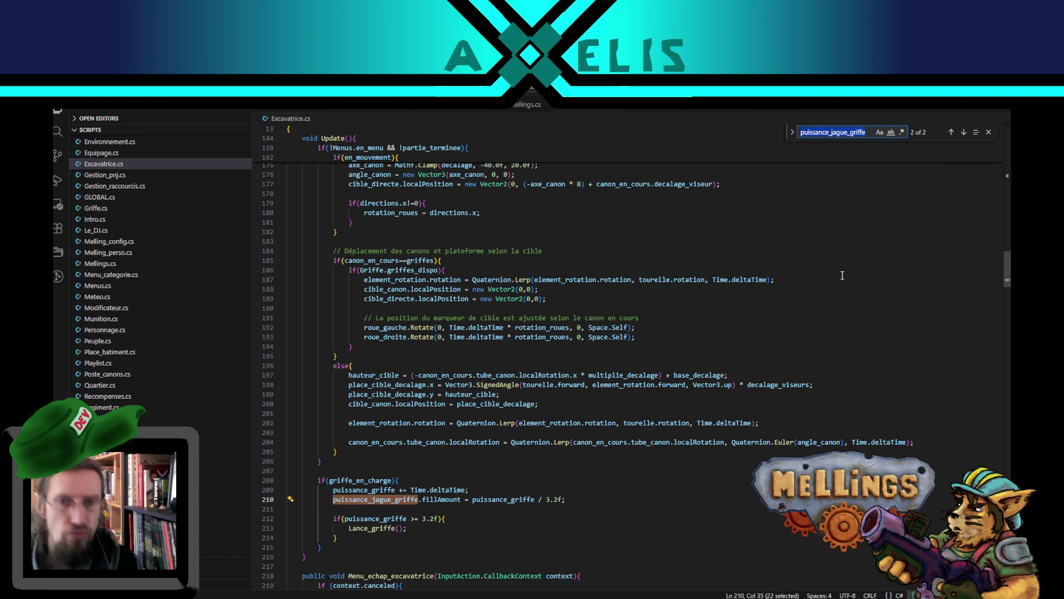
pyautogui.click(951, 134)
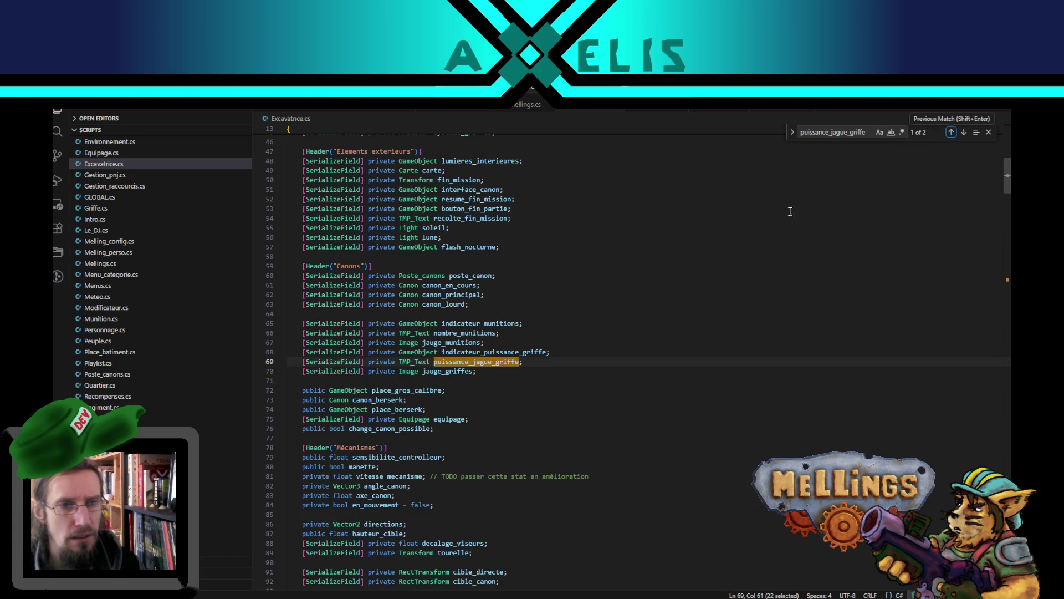
pyautogui.click(464, 371)
pyautogui.doubleClick(463, 363)
pyautogui.doubleClick(462, 371)
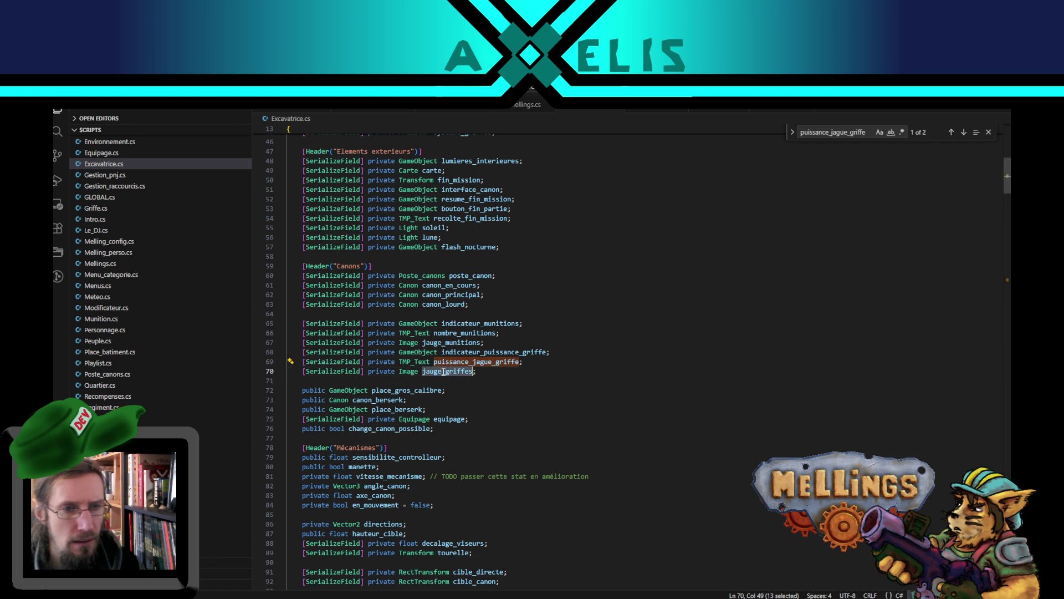
pyautogui.click(965, 133)
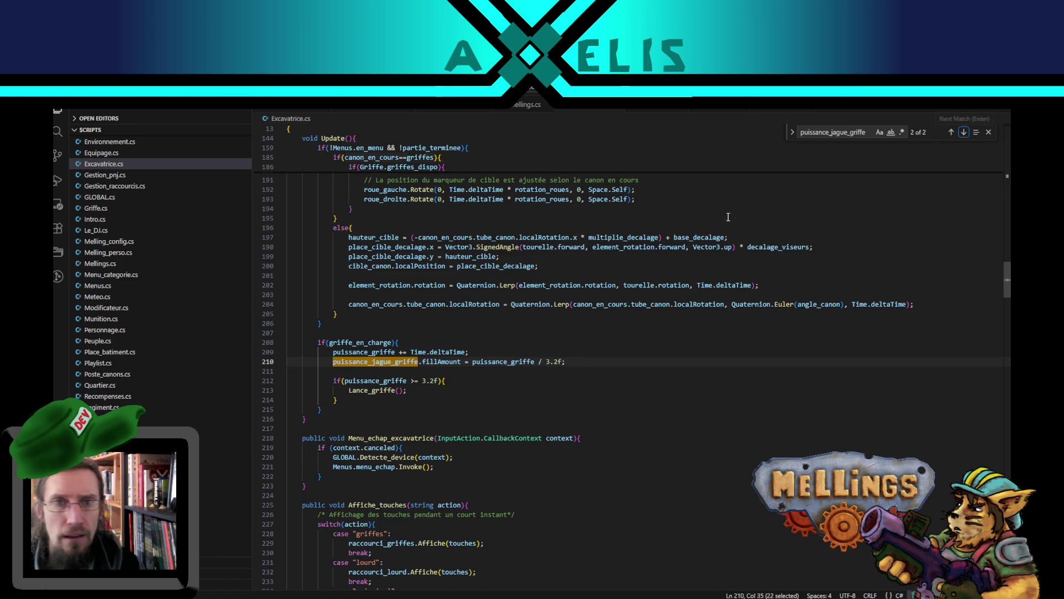
# - Duplicate the fillAmount line on 210 and rename the first copy's variable to jauge_griffes
pyautogui.click(372, 368)
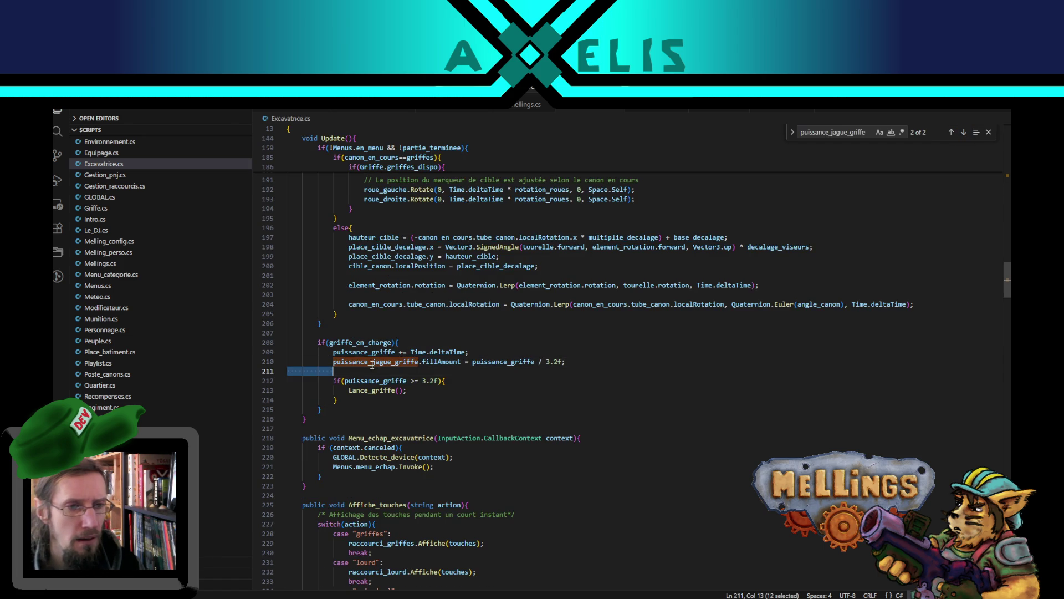
pyautogui.click(372, 361)
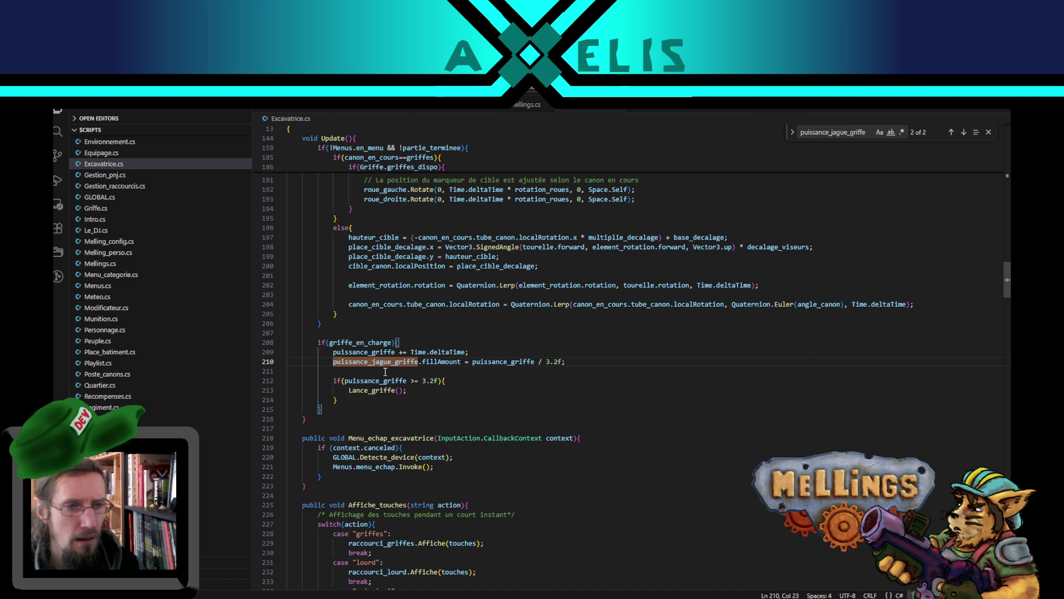
pyautogui.hotkey('shift', 'alt', 'Down')
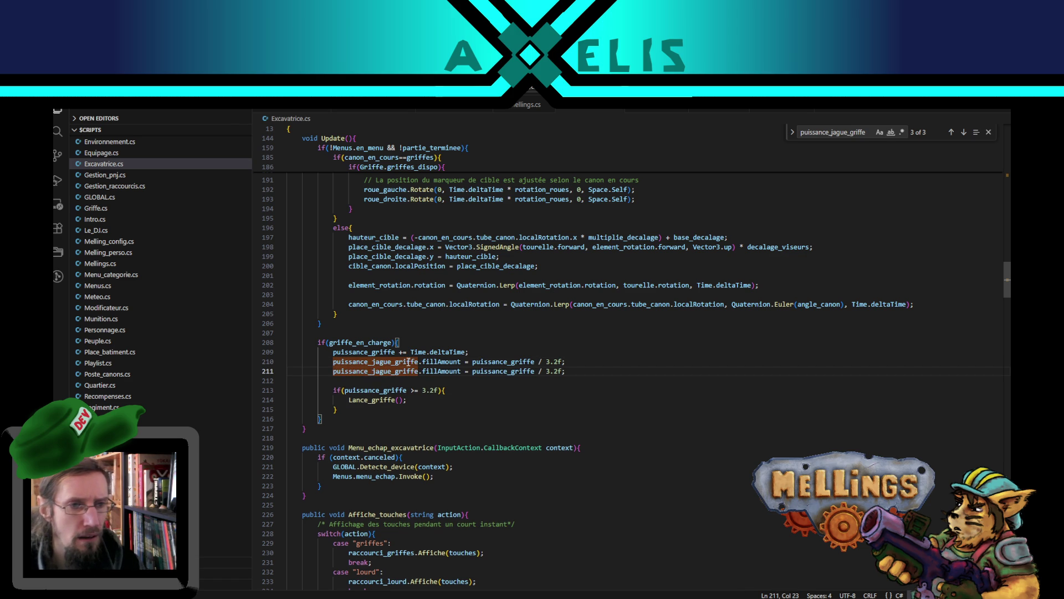
pyautogui.doubleClick(409, 361)
pyautogui.write('jauge_griffes')
pyautogui.doubleClick(447, 371)
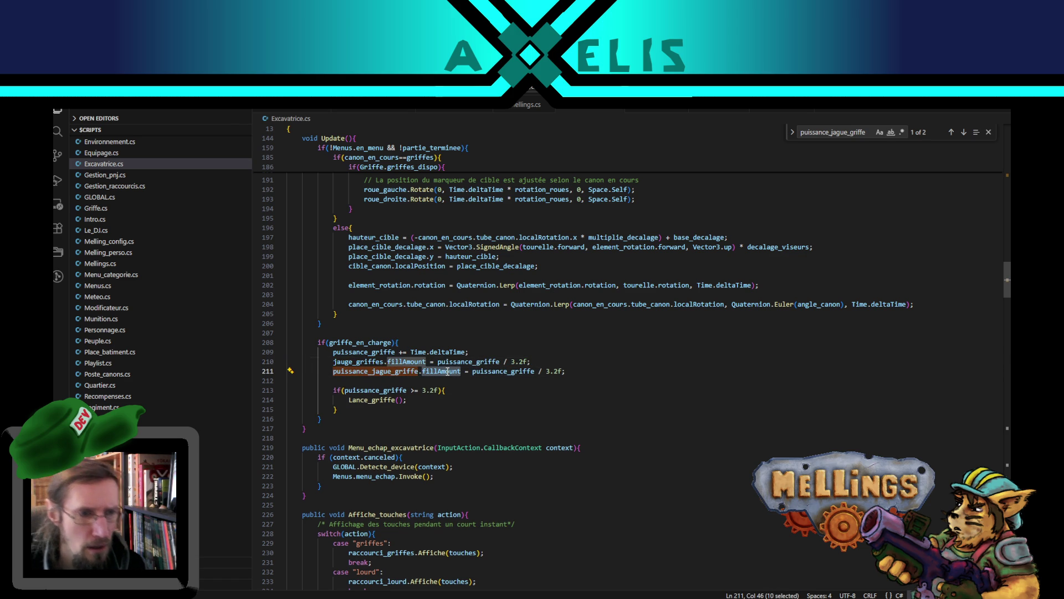
# - On line 211, change fillAmount to text and assign puissance_griffe instead of the division
pyautogui.write('textr')
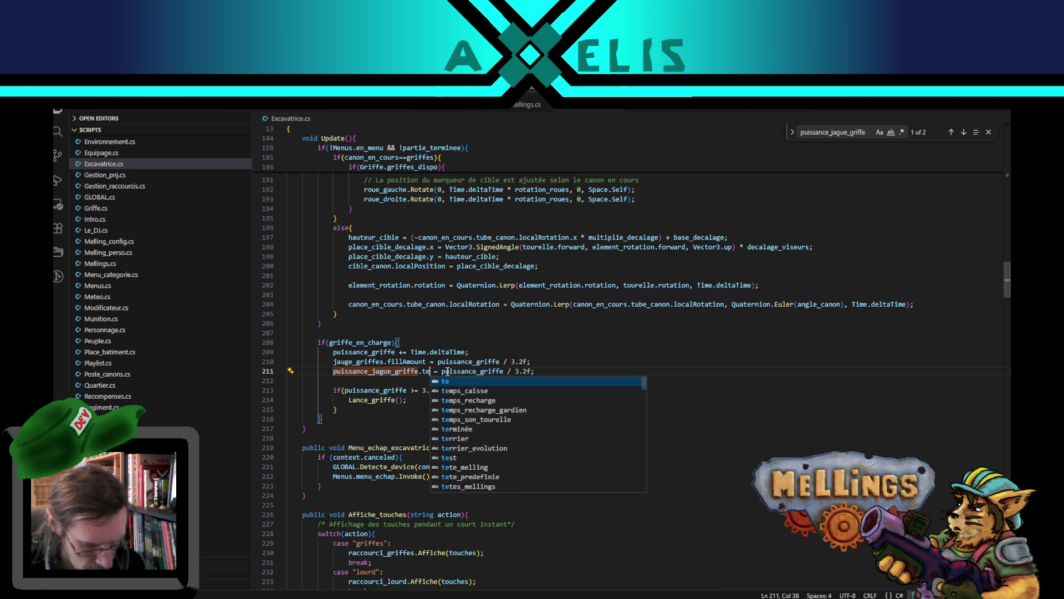
pyautogui.press('BackSpace')
pyautogui.press('Escape')
pyautogui.moveTo(541, 371)
pyautogui.mouseDown()
pyautogui.moveTo(332, 371)
pyautogui.moveTo(450, 370)
pyautogui.mouseUp()
pyautogui.hotkey('ctrl', 'x')
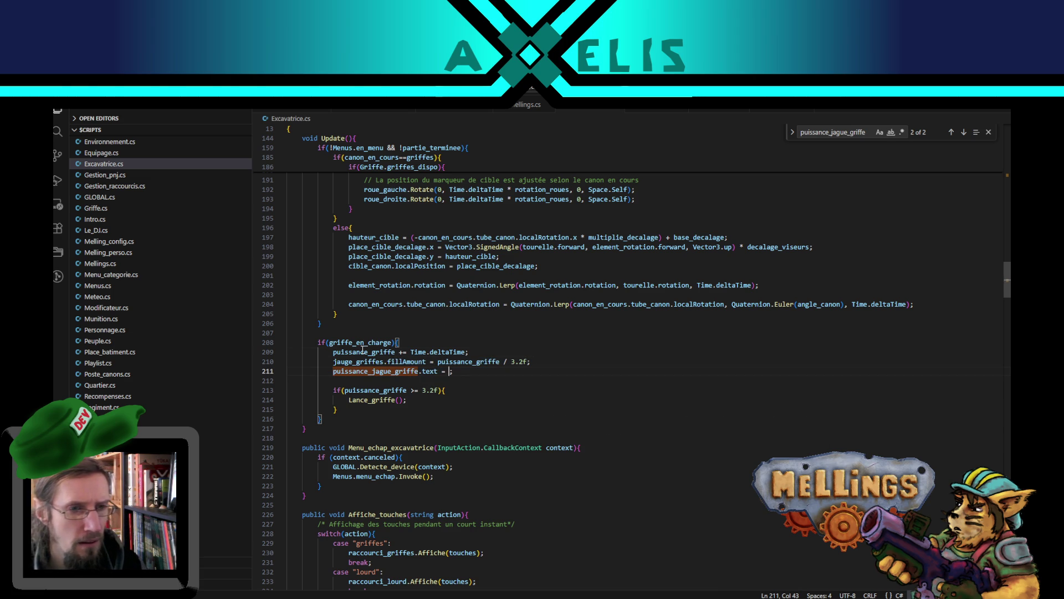
pyautogui.doubleClick(364, 352)
pyautogui.click(446, 372)
pyautogui.hotkey('ctrl', 'v')
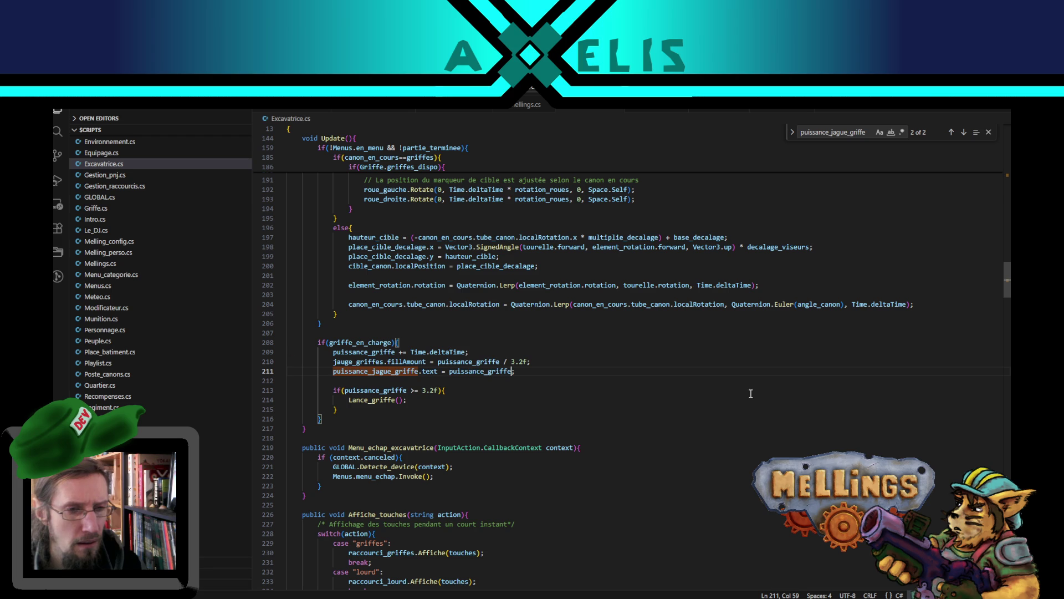
# - Format the value as puissance_griffe.ToString("f1") and return to Unity
pyautogui.write('.To')
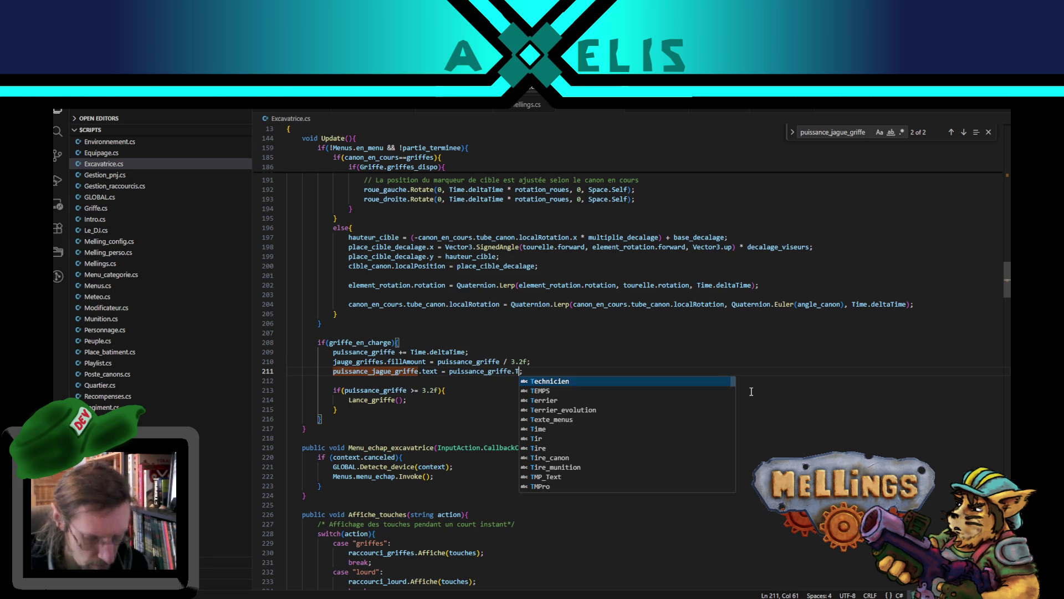
pyautogui.press('Down')
pyautogui.press('Return')
pyautogui.write('()')
pyautogui.press('End')
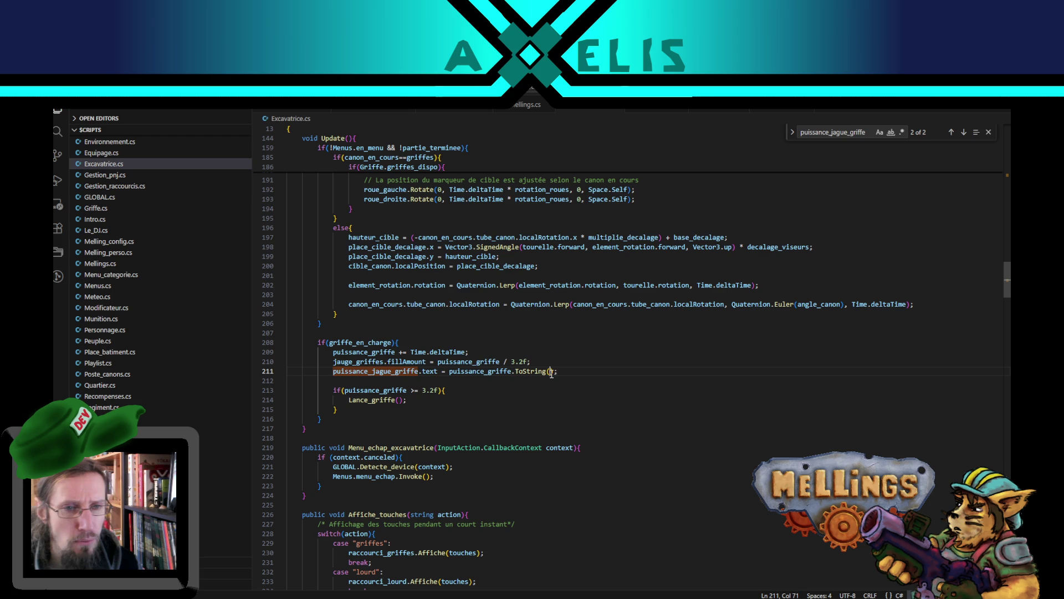
pyautogui.write('"f')
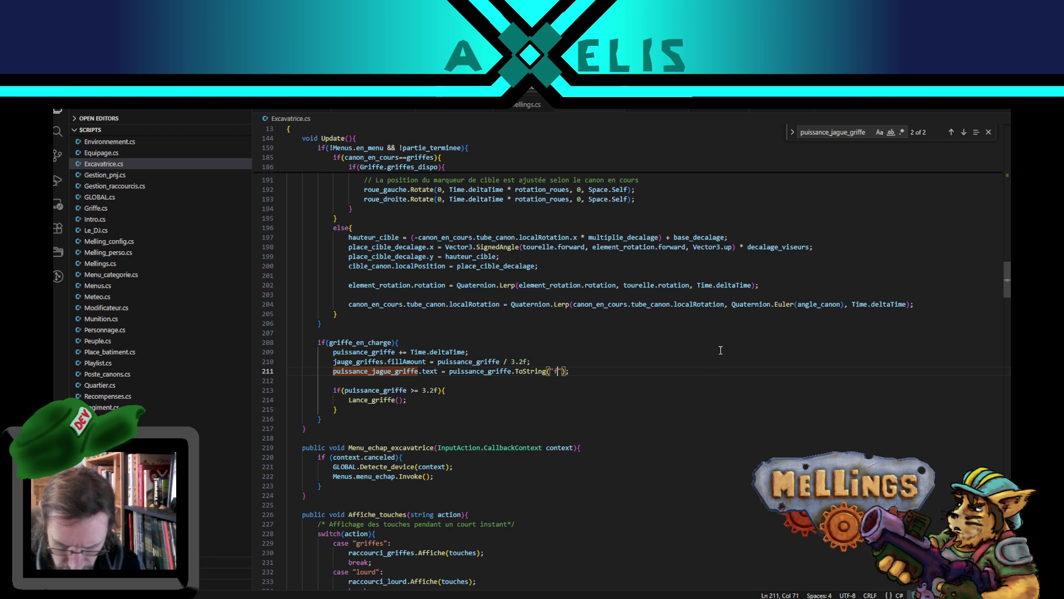
pyautogui.write('2')
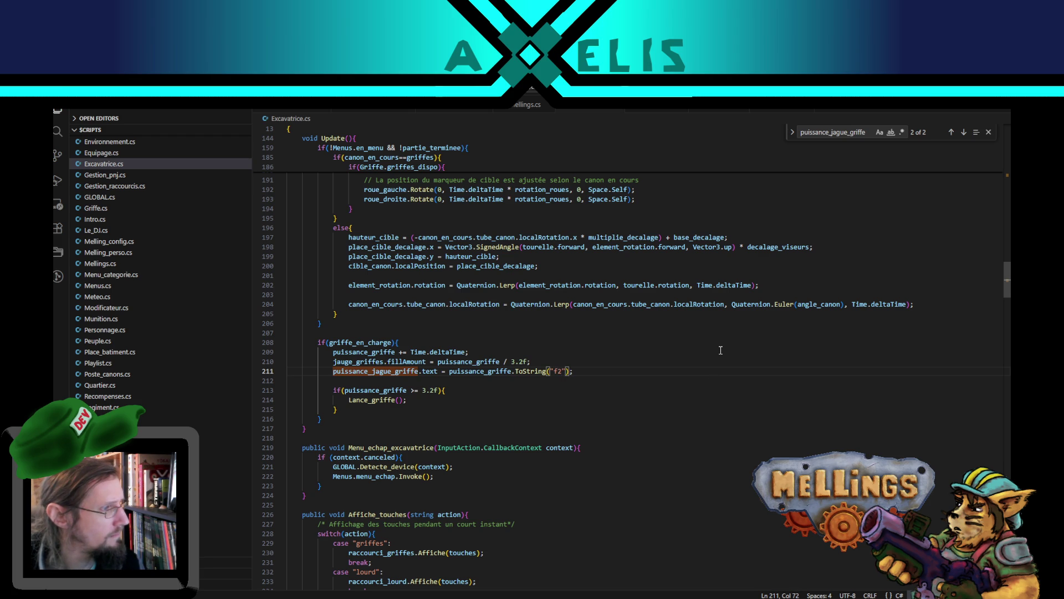
pyautogui.press('BackSpace')
pyautogui.write('1')
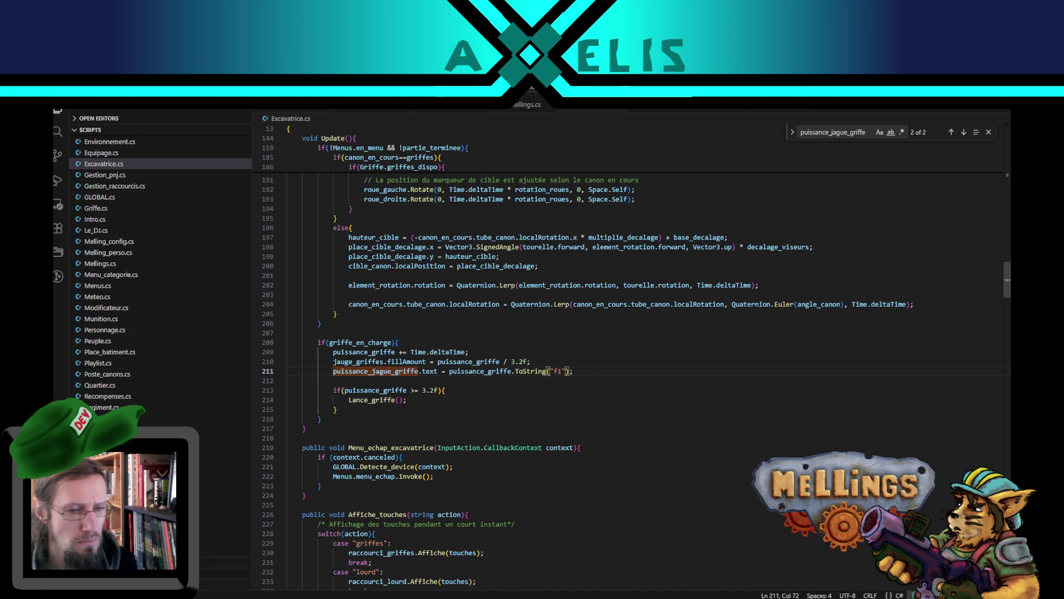
pyautogui.hotkey('alt', 'Tab')
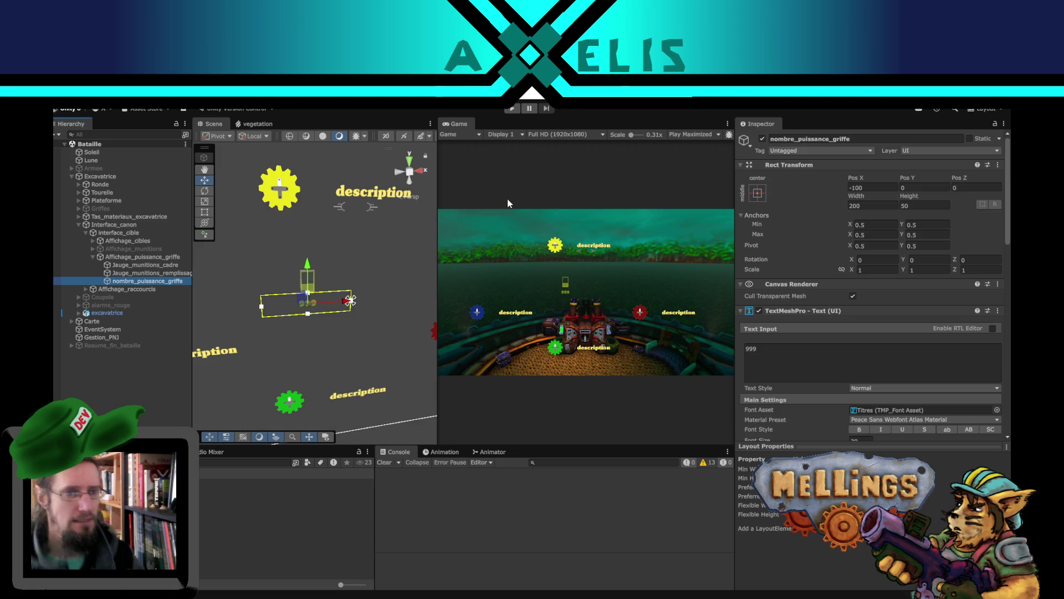
# - Set the Jauge_munitions_remplissage fill to 0, deactivate Affichage_puissance_griffe, and save the Bataille scene
pyautogui.click(158, 273)
pyautogui.scroll(-2, 818, 357)
pyautogui.moveTo(899, 359); pyautogui.dragTo(818, 356)
pyautogui.click(234, 347)
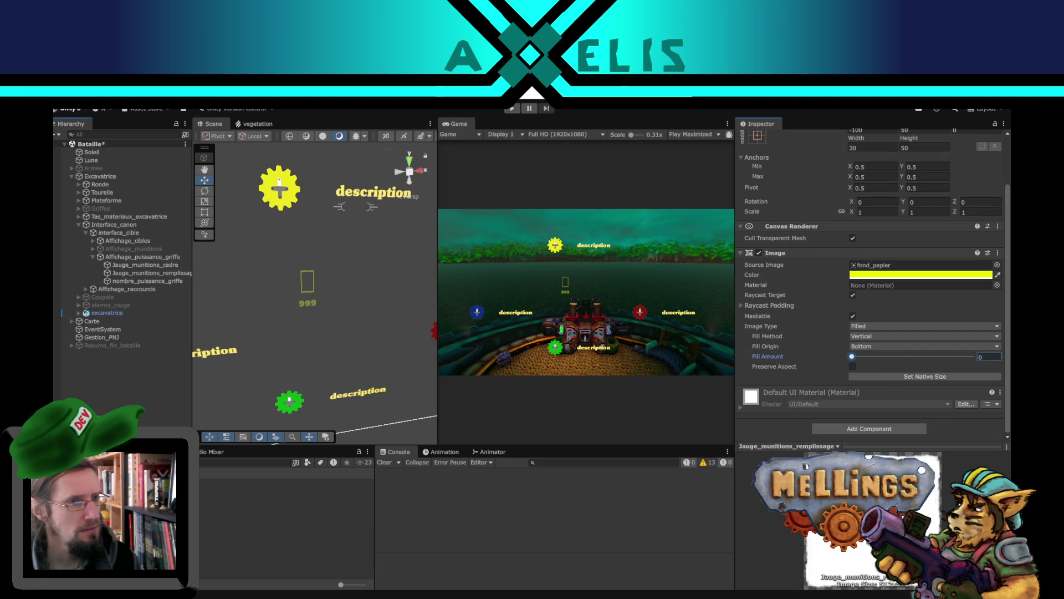
pyautogui.click(115, 258)
pyautogui.click(762, 139)
pyautogui.hotkey('ctrl', 's')
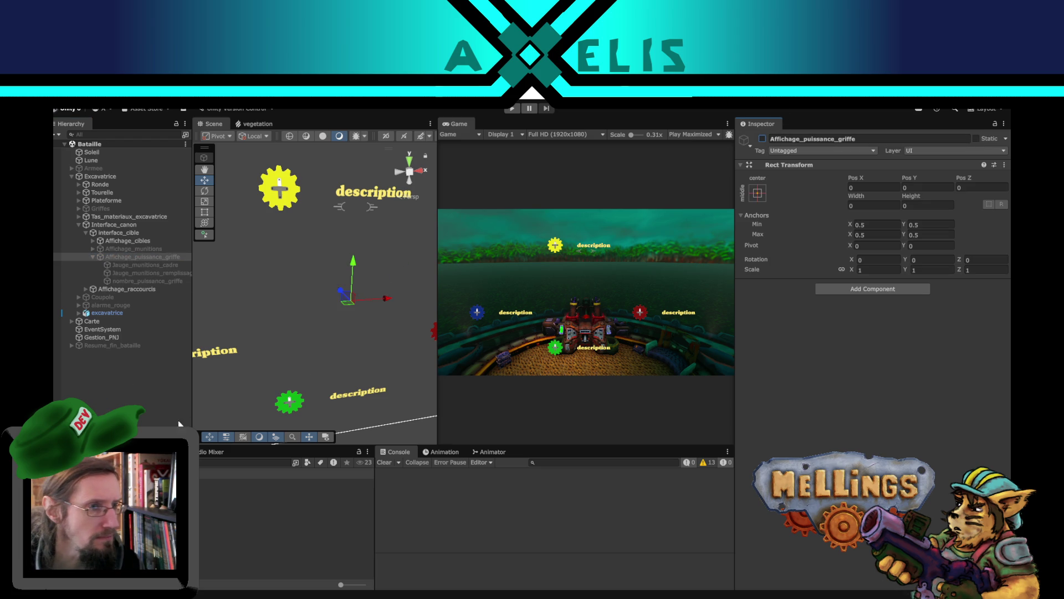
# - Open the Intro Demo scene, briefly revisiting Bataille's Armee object, and enter Play mode
pyautogui.click(167, 523)
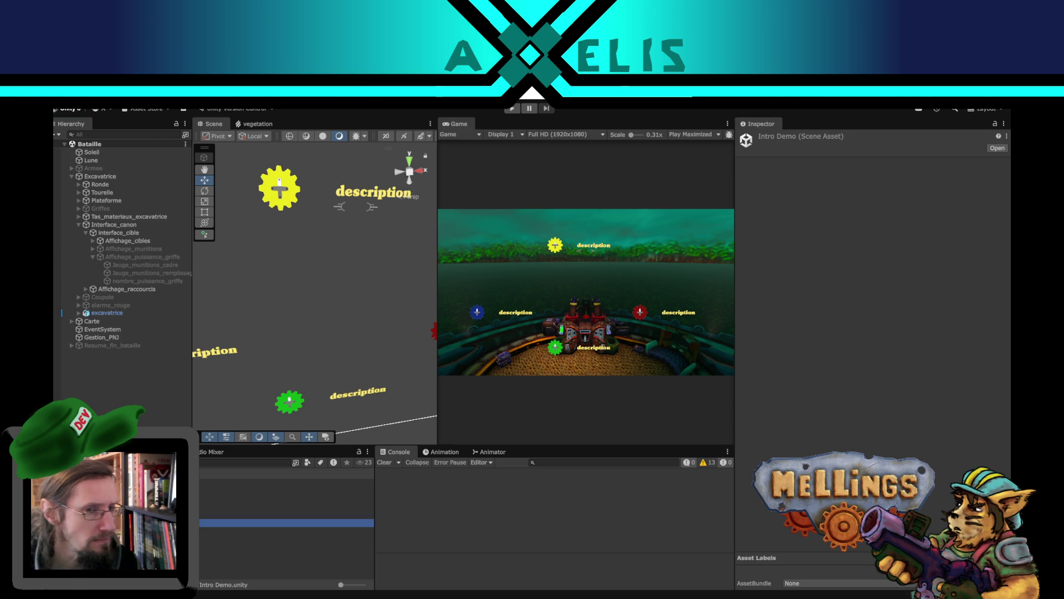
pyautogui.doubleClick(167, 523)
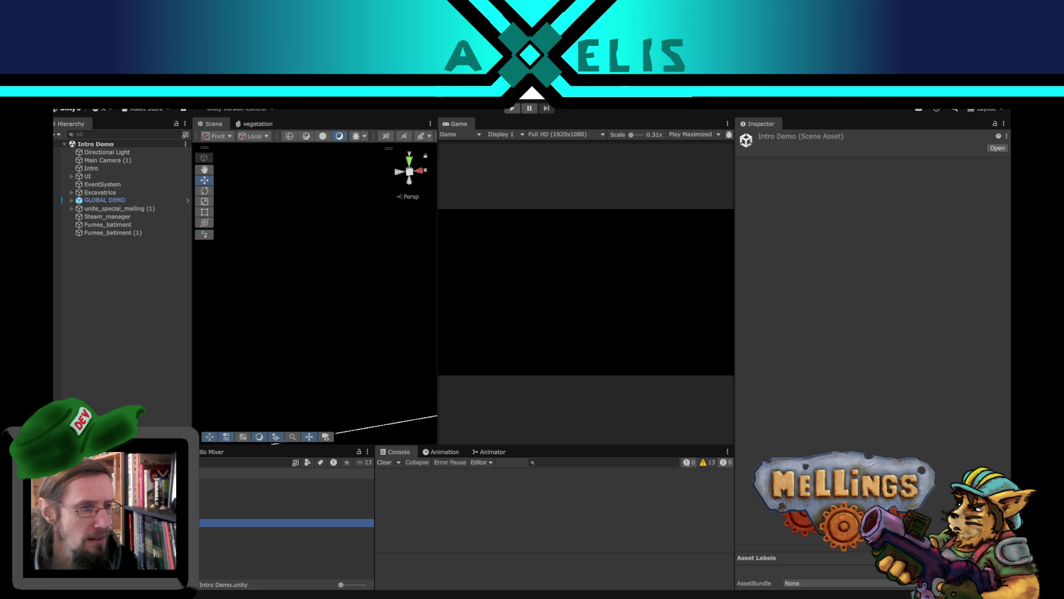
pyautogui.doubleClick(166, 506)
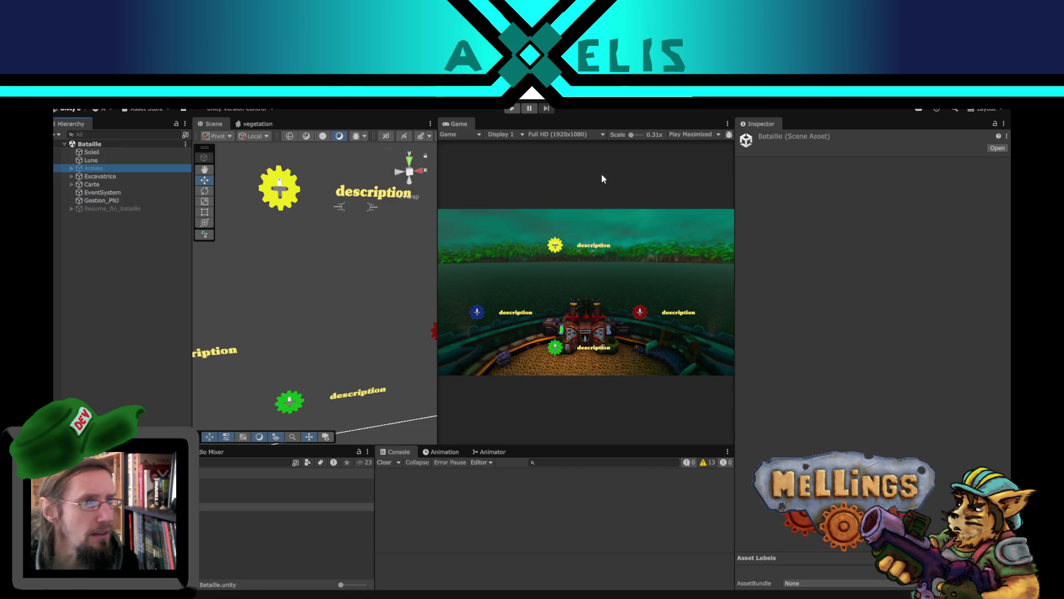
pyautogui.click(764, 137)
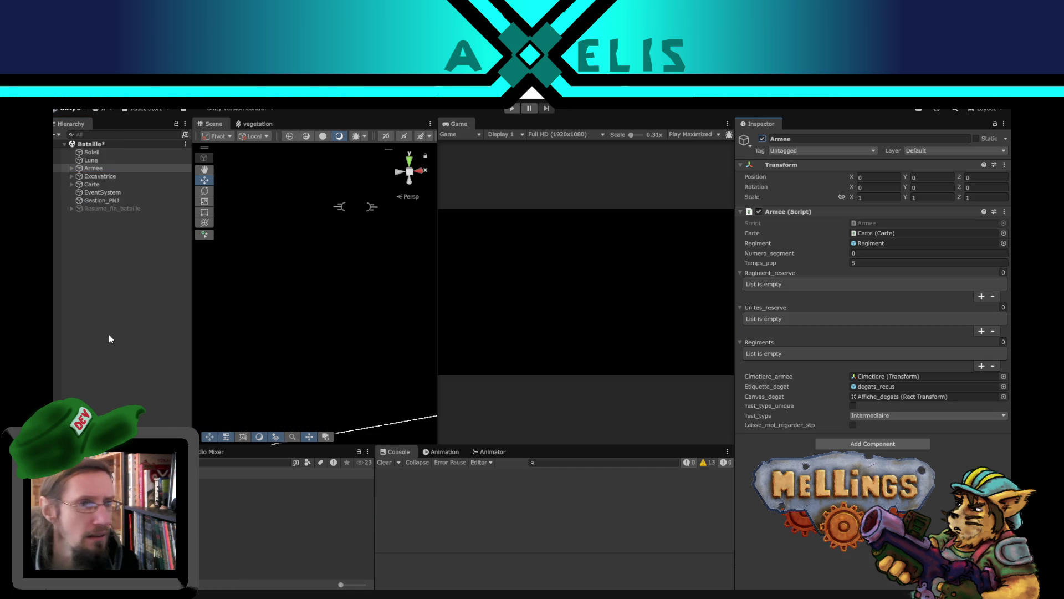
pyautogui.click(166, 522)
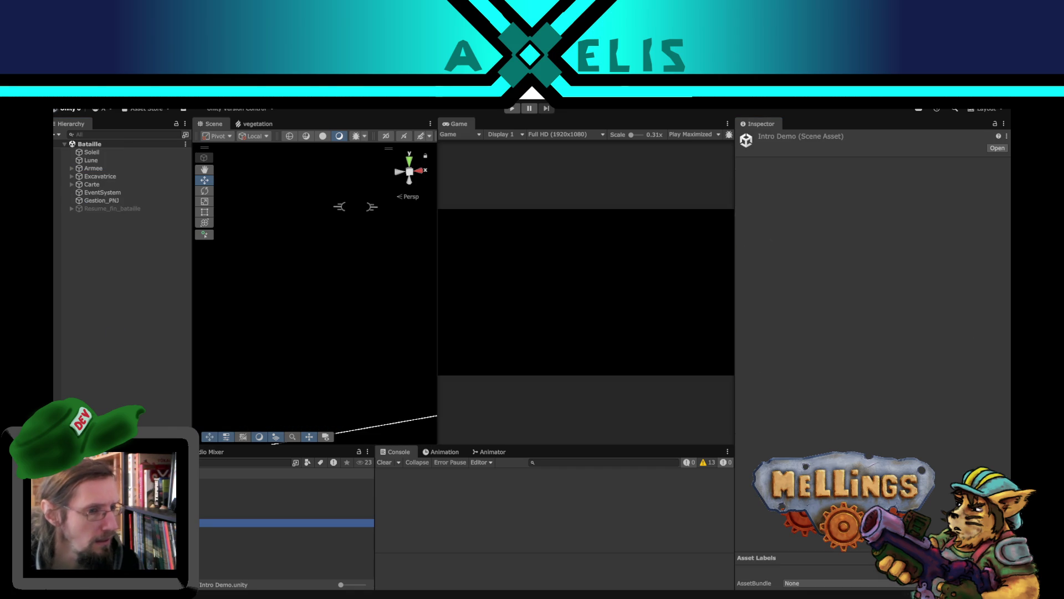
pyautogui.doubleClick(167, 523)
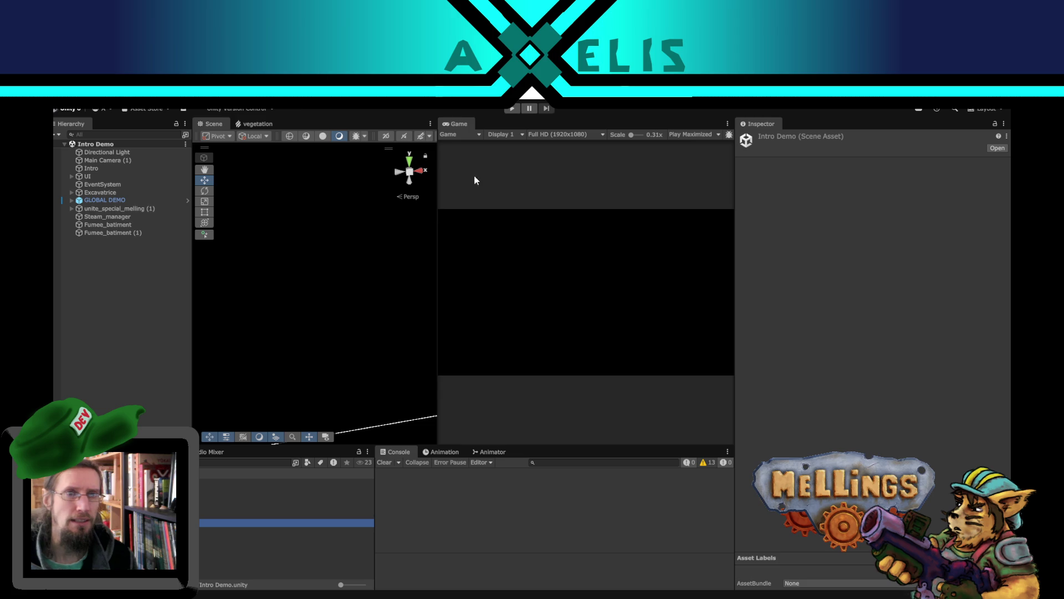
pyautogui.click(512, 108)
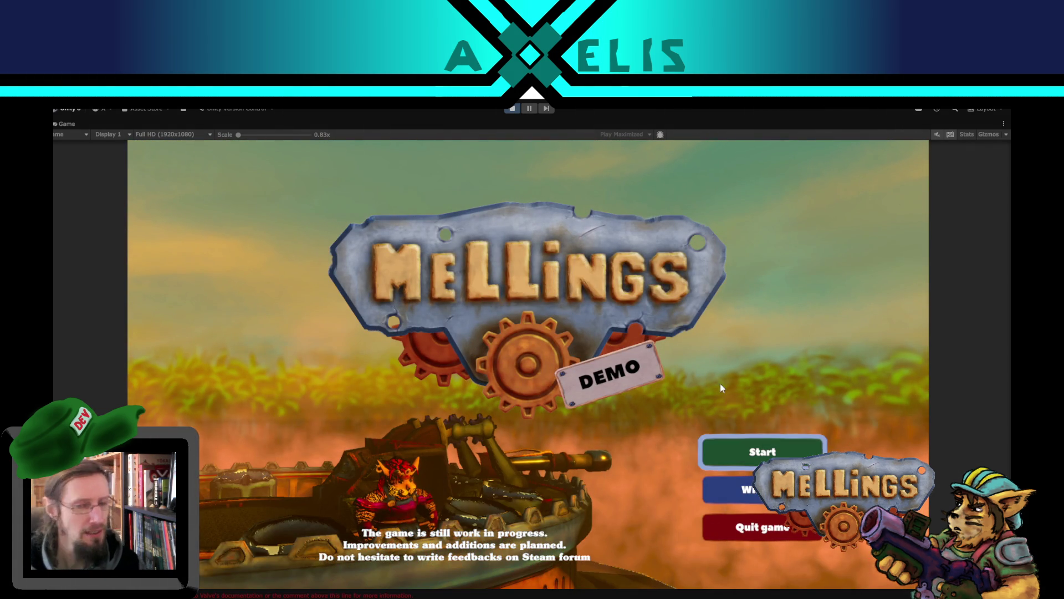
# - Start the game from the title screen and launch the Jungle expedition battle
pyautogui.press('Return')
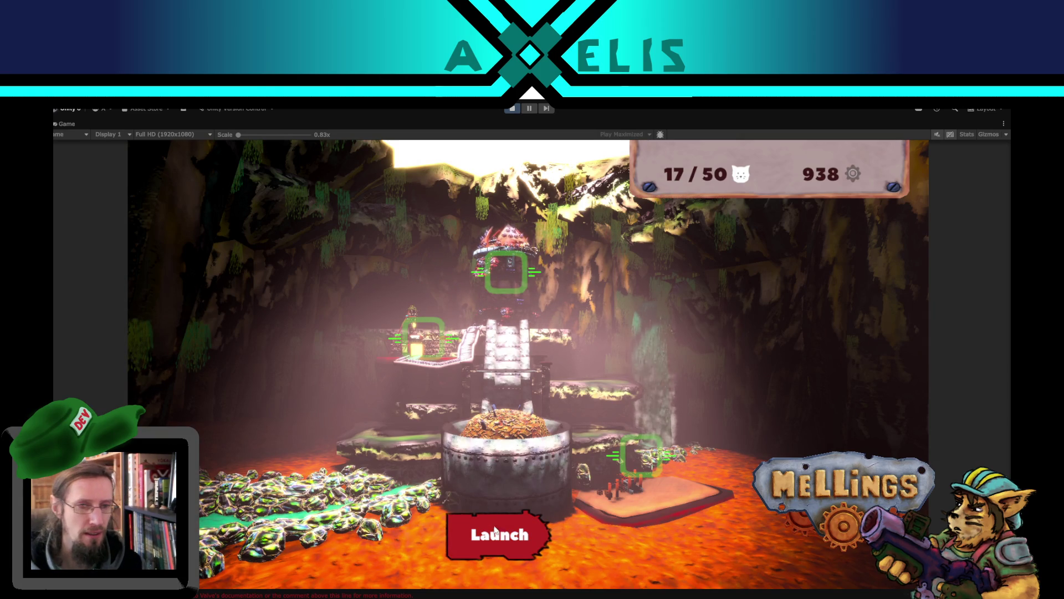
pyautogui.click(489, 527)
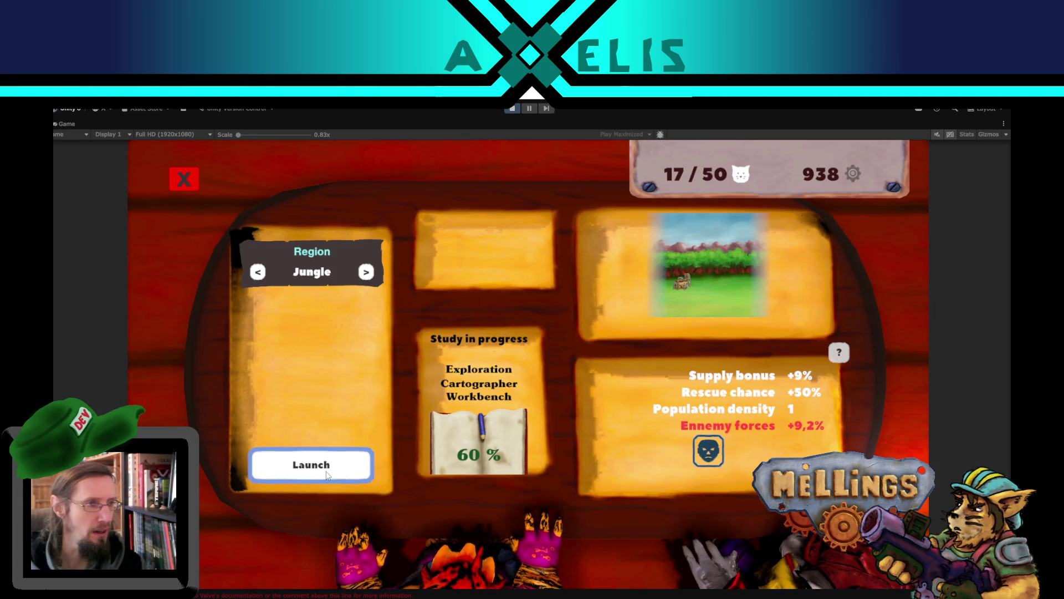
pyautogui.click(327, 471)
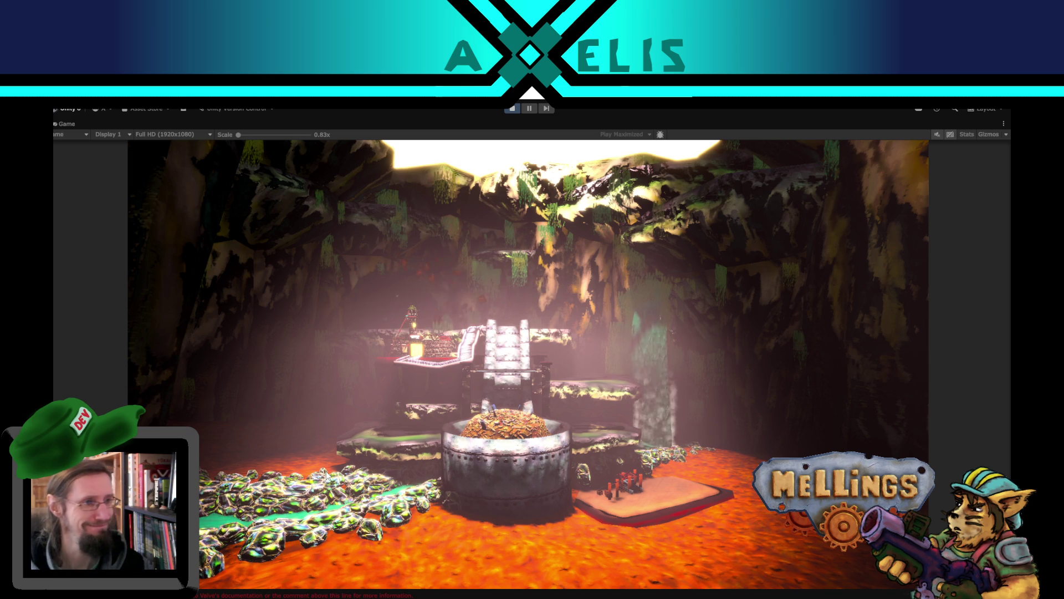
pyautogui.click(328, 474)
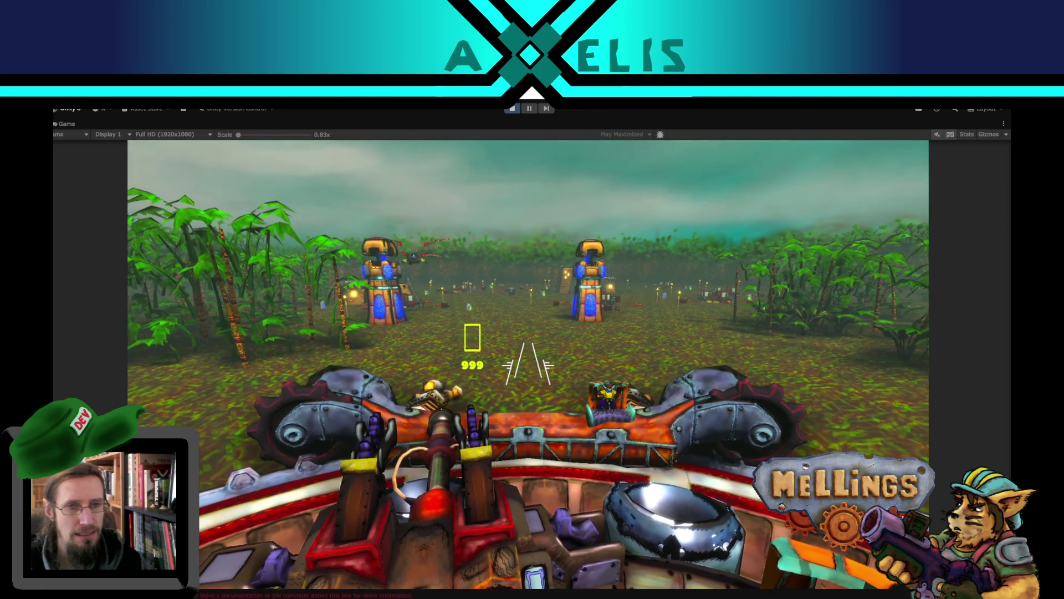
# - Fire the cannon's energy blast, launch the charged claws, then pause the game
pyautogui.press('space')
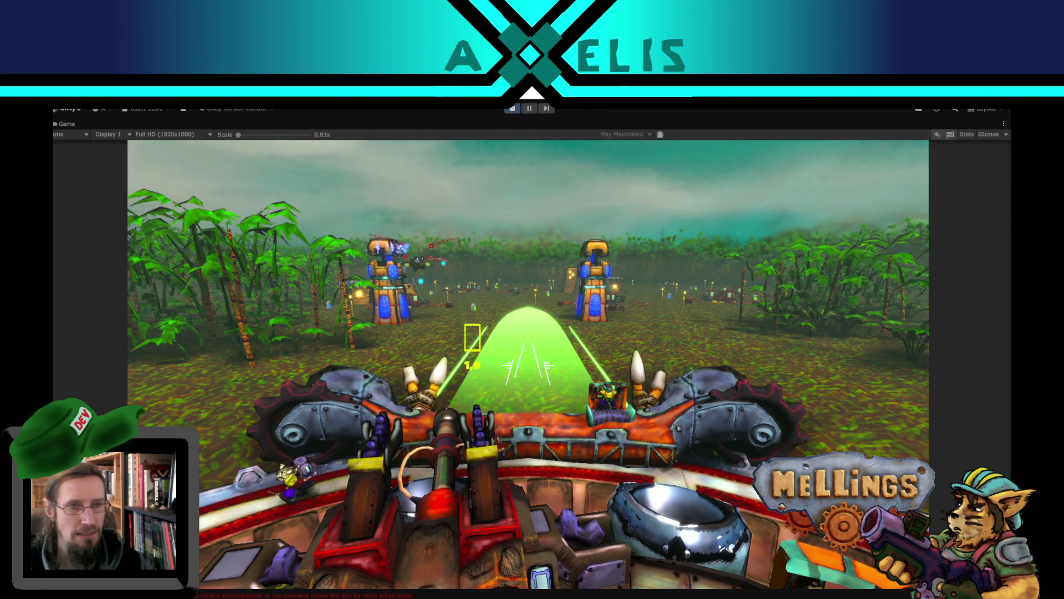
pyautogui.press('space')
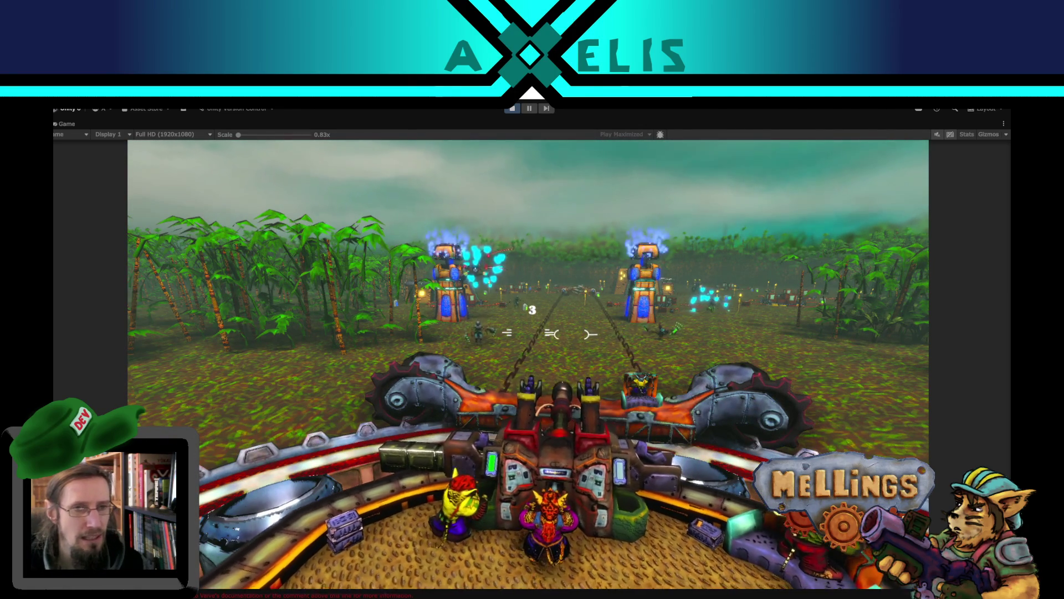
pyautogui.press('Escape')
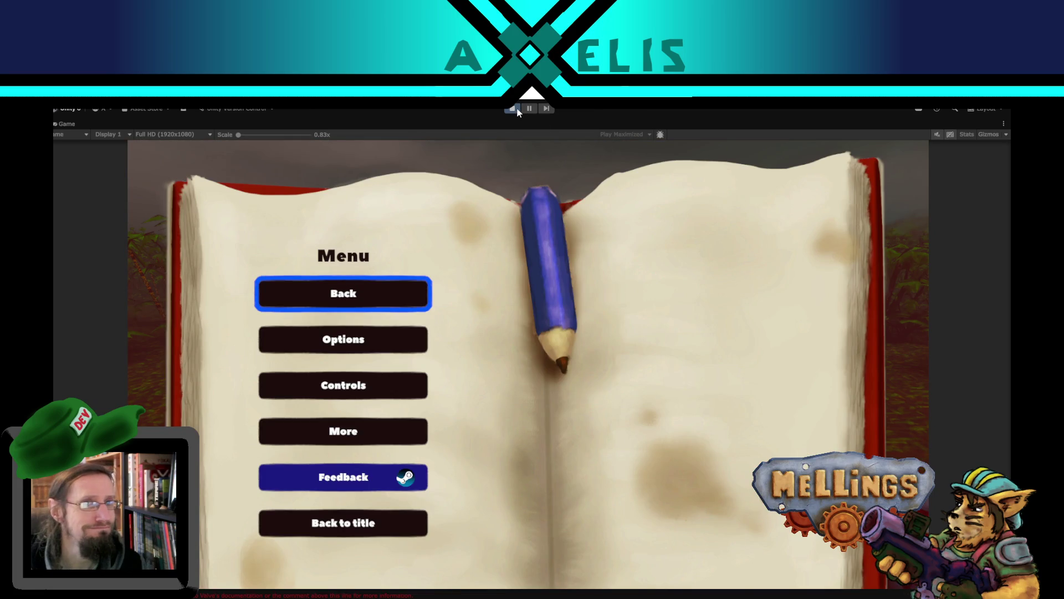
# - Exit Play mode and open the GLOBAL DEMO prefab for editing
pyautogui.click(511, 110)
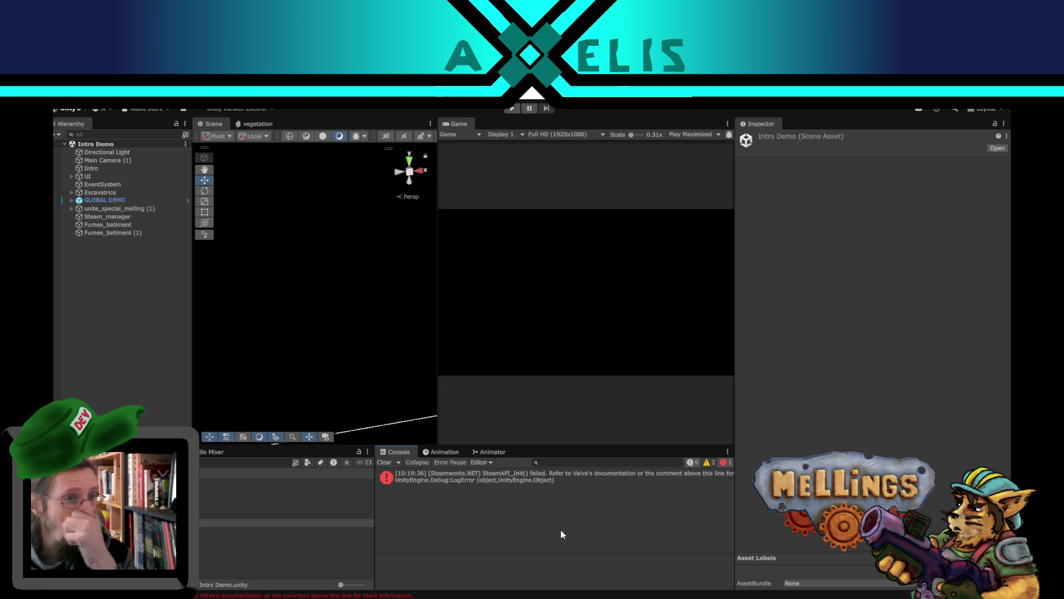
pyautogui.click(188, 201)
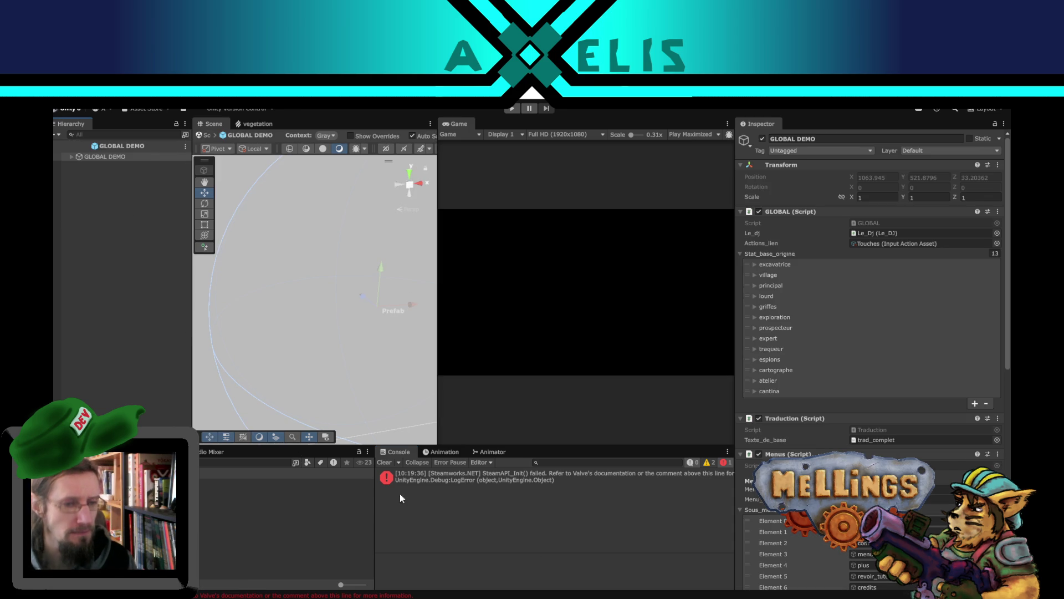
# - Check the puissance_jague_griffe variable in Excavatrice.cs in VS Code
pyautogui.moveTo(425, 596)
pyautogui.click(424, 555)
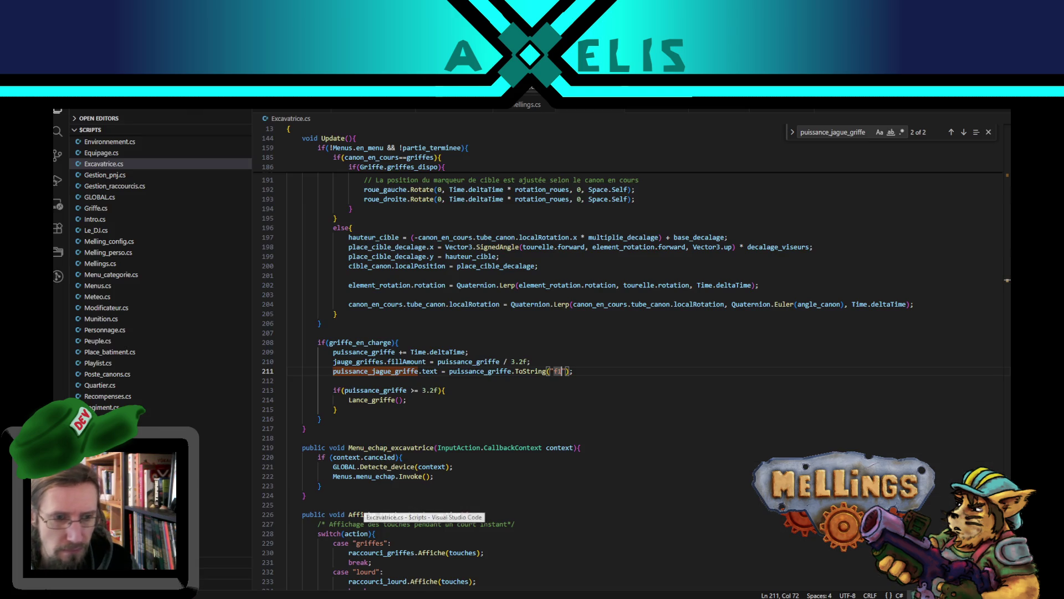
pyautogui.doubleClick(371, 371)
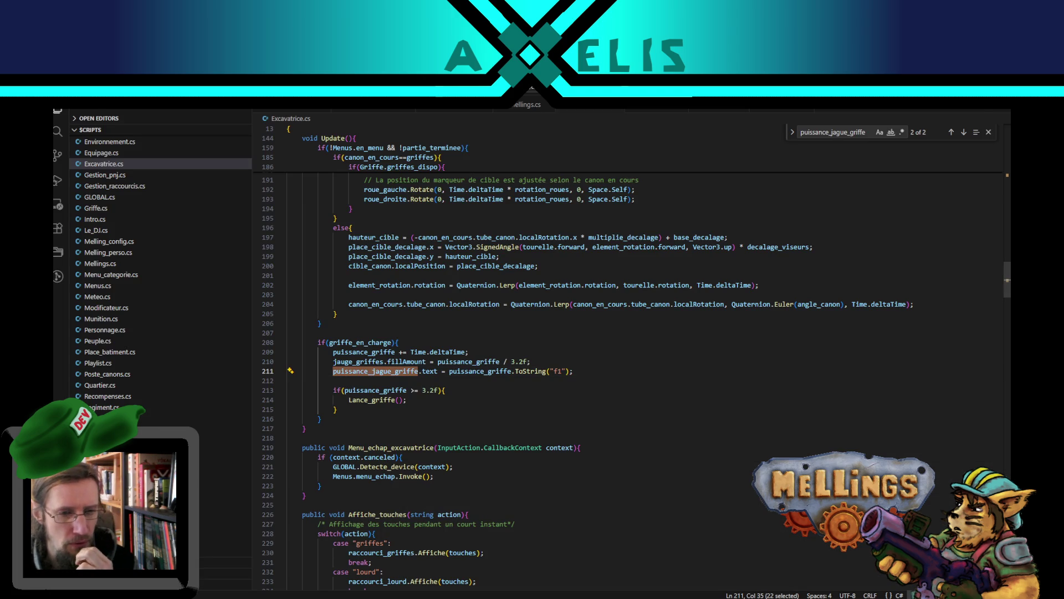
pyautogui.click(449, 539)
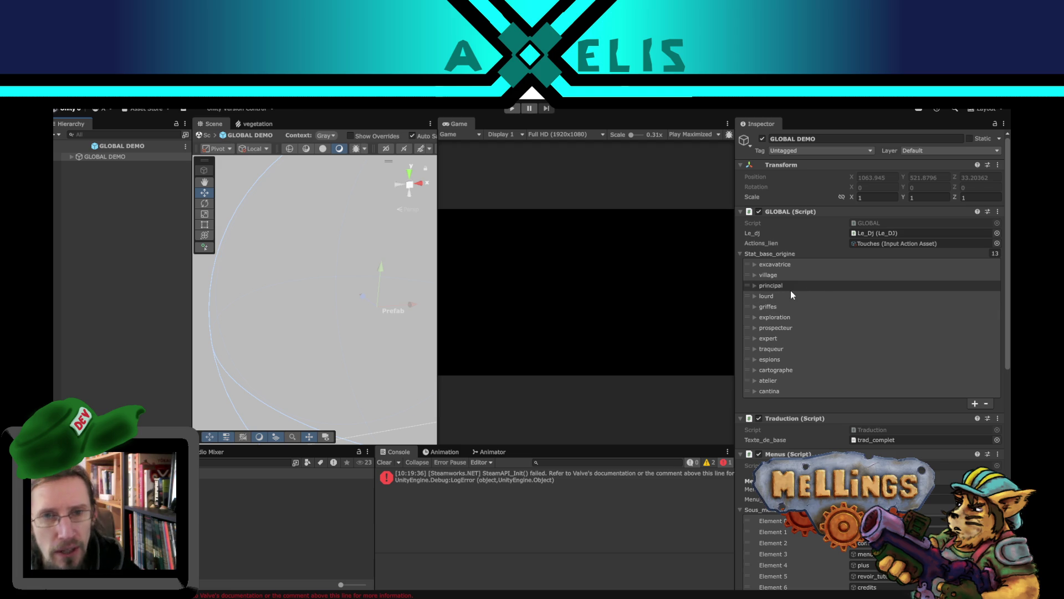
# - Expand Stat_base_origine > griffes down to Element 2 (degats) in the Inspector
pyautogui.click(753, 306)
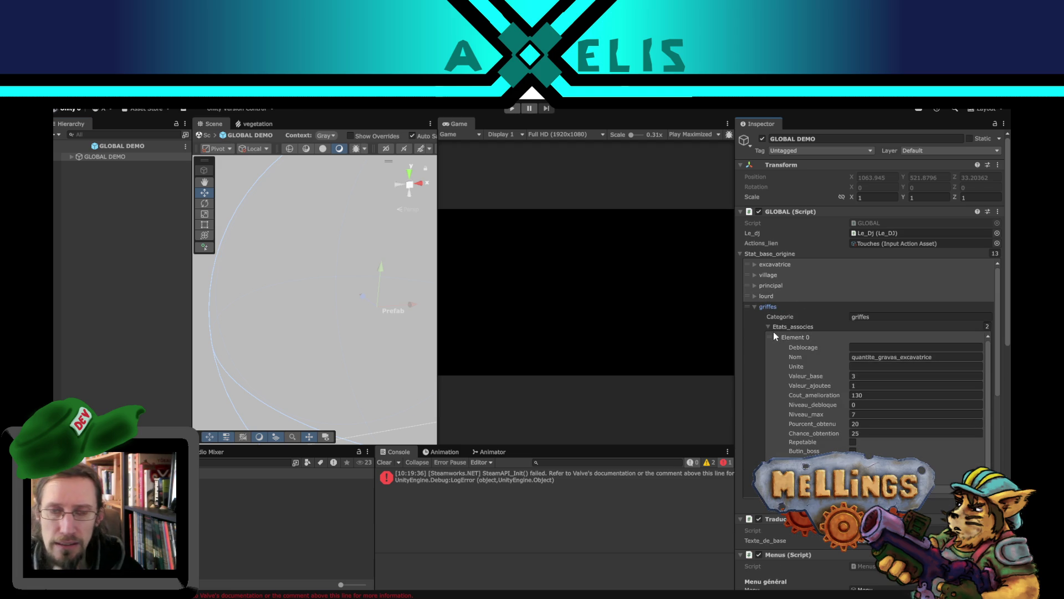
pyautogui.scroll(-2, 886, 400)
pyautogui.scroll(-10, 851, 380)
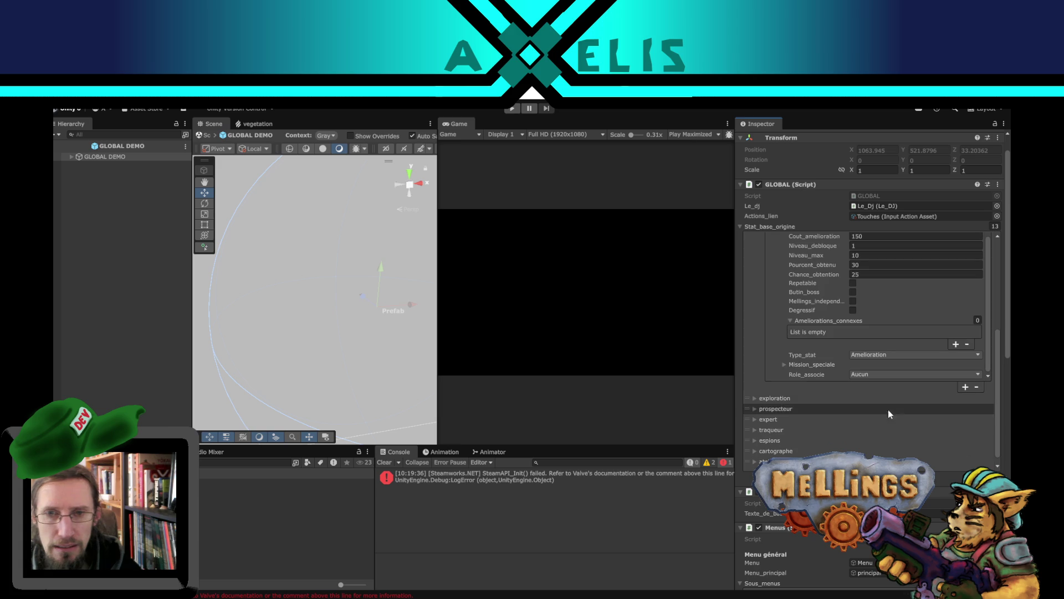
pyautogui.click(965, 387)
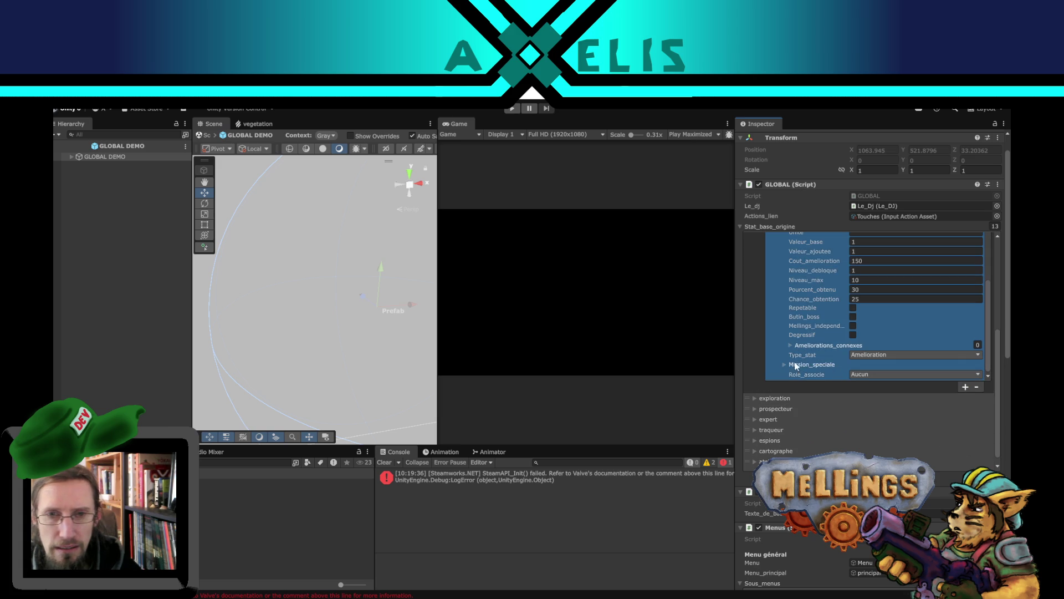
pyautogui.scroll(-1, 801, 343)
pyautogui.click(807, 323)
pyautogui.click(894, 341)
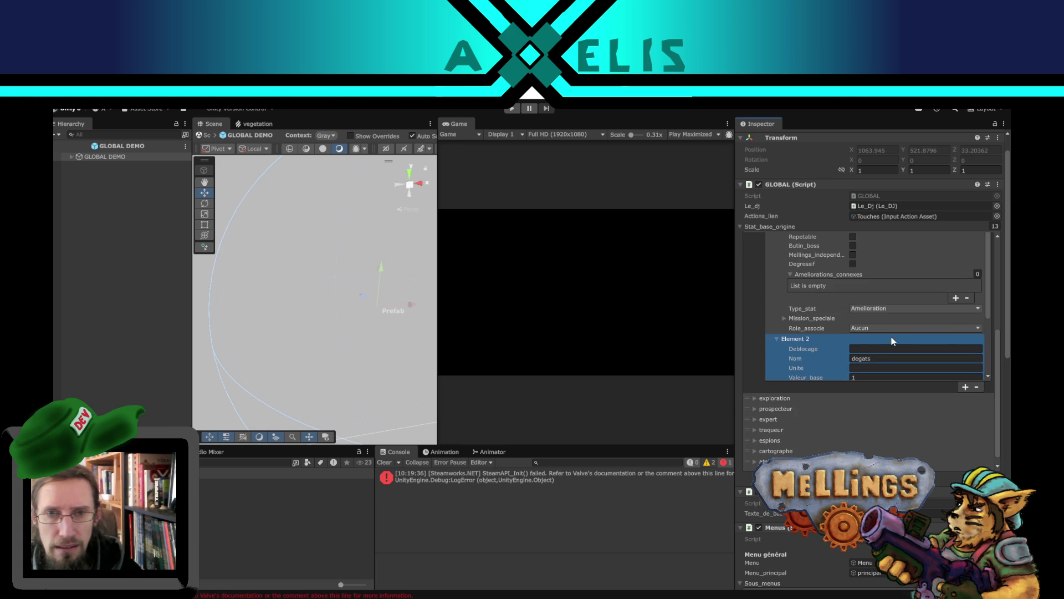
pyautogui.scroll(-1, 887, 339)
# - Set griffes Element 2's Nom to charge_bonus and Valeur_base to 0, then save with Ctrl+S
pyautogui.click(885, 332)
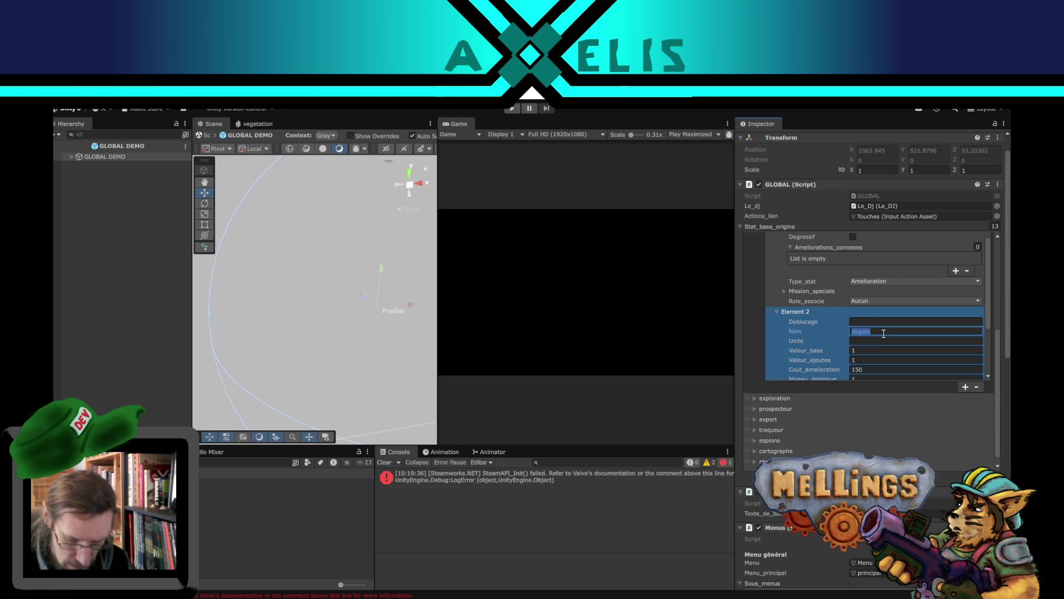
pyautogui.write('puissance')
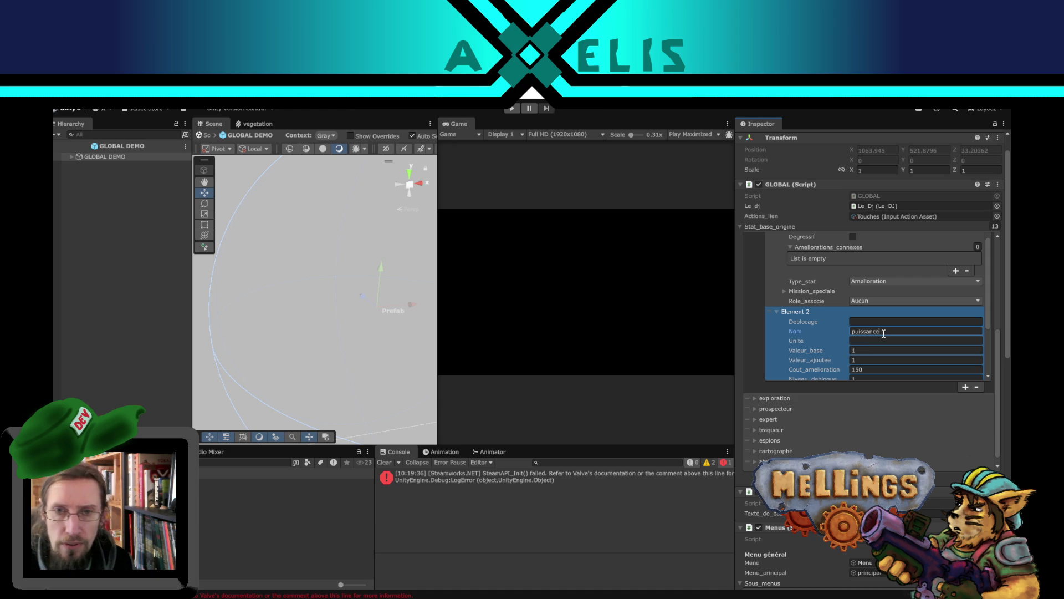
pyautogui.press('Return')
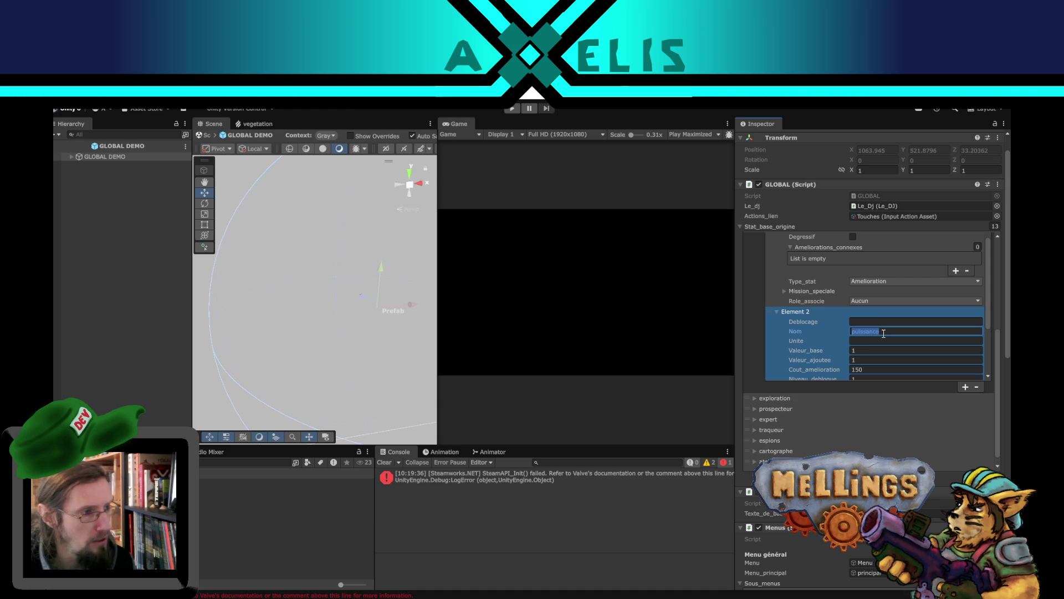
pyautogui.write('charge')
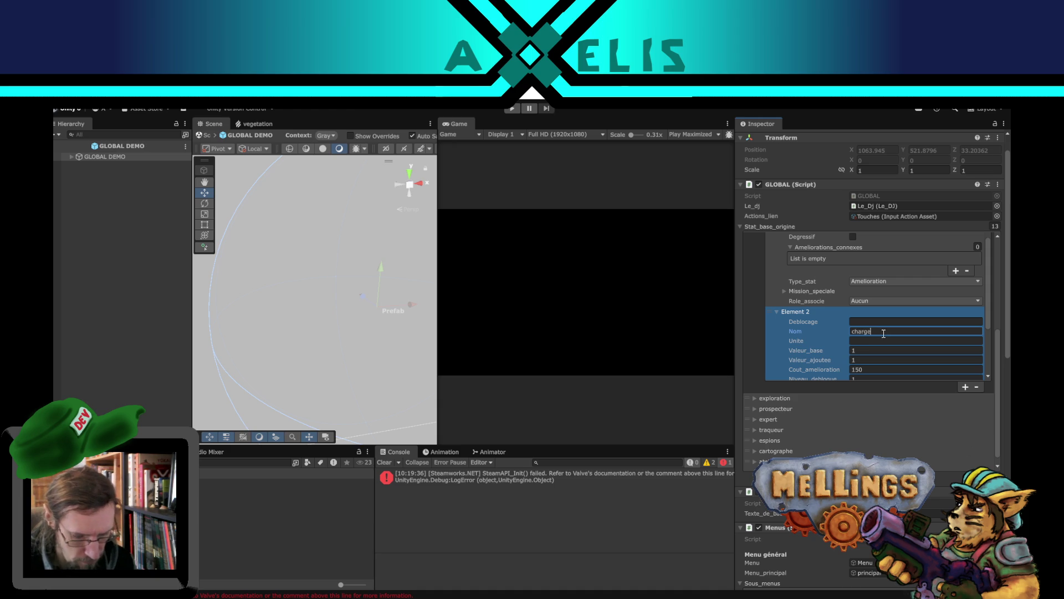
pyautogui.write('_bonus')
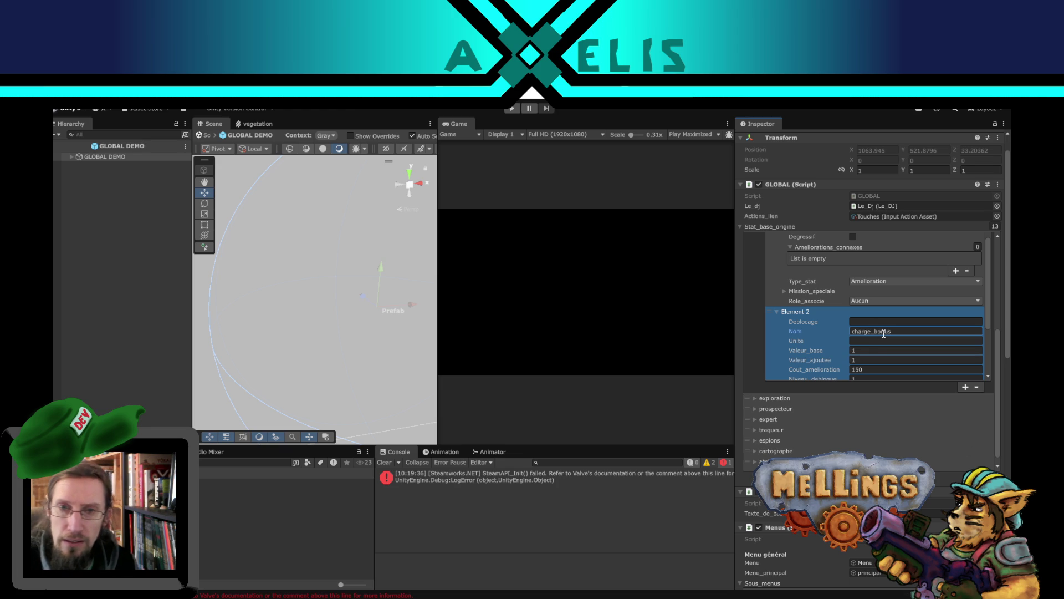
pyautogui.click(860, 351)
pyautogui.write('0')
pyautogui.hotkey('ctrl', 's')
pyautogui.scroll(-3, 860, 351)
pyautogui.click(874, 302)
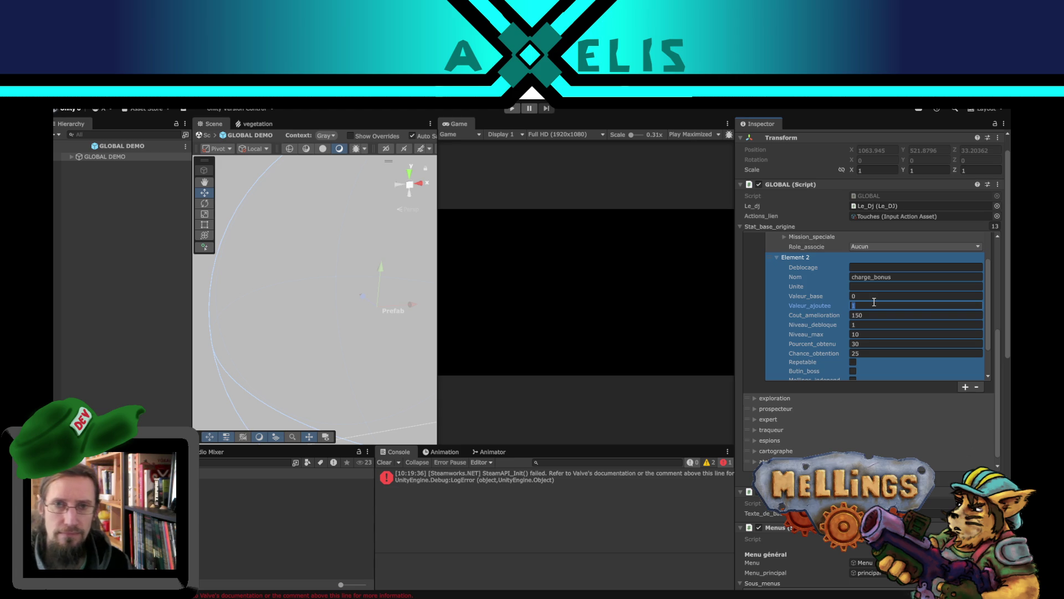
pyautogui.write('1')
pyautogui.click(867, 286)
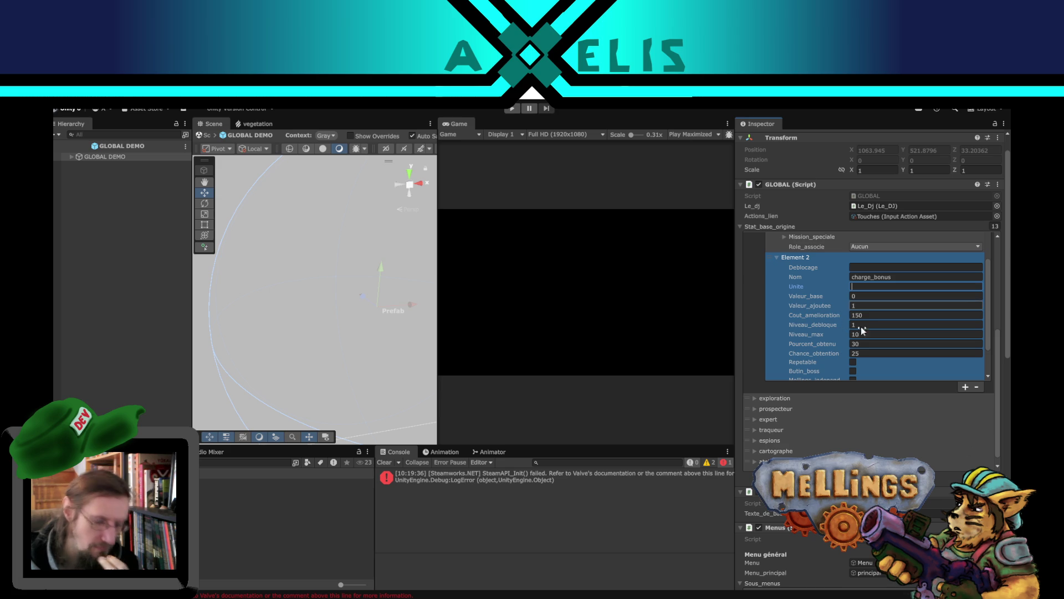
pyautogui.write('x')
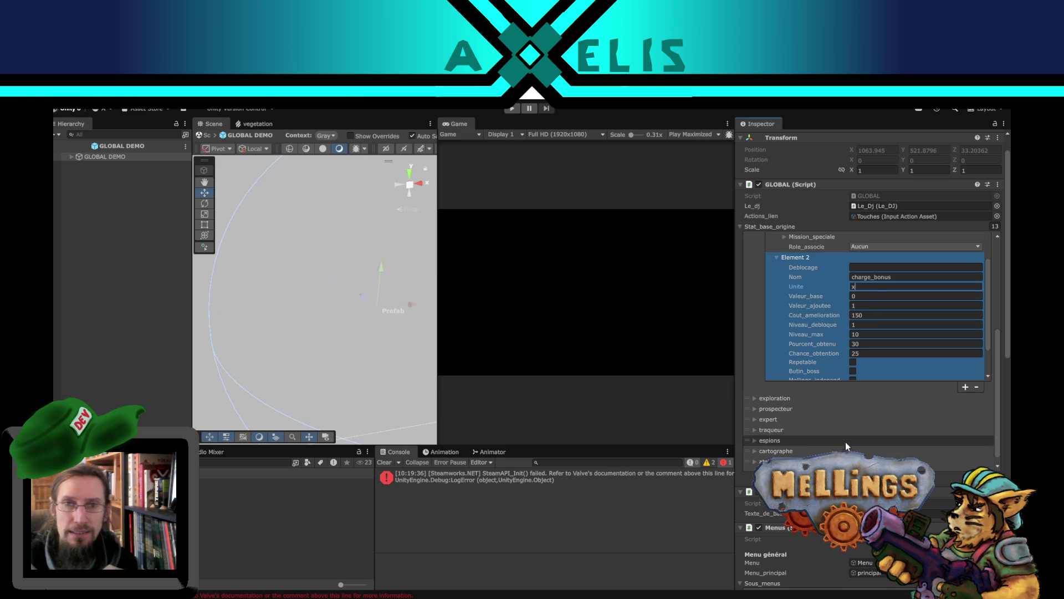
pyautogui.click(876, 302)
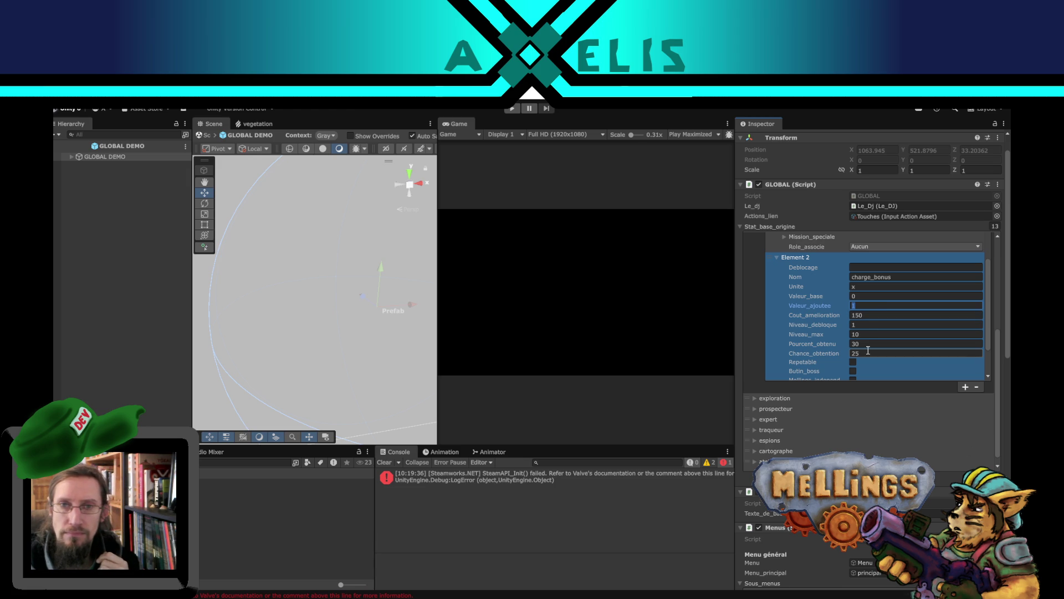
pyautogui.click(868, 331)
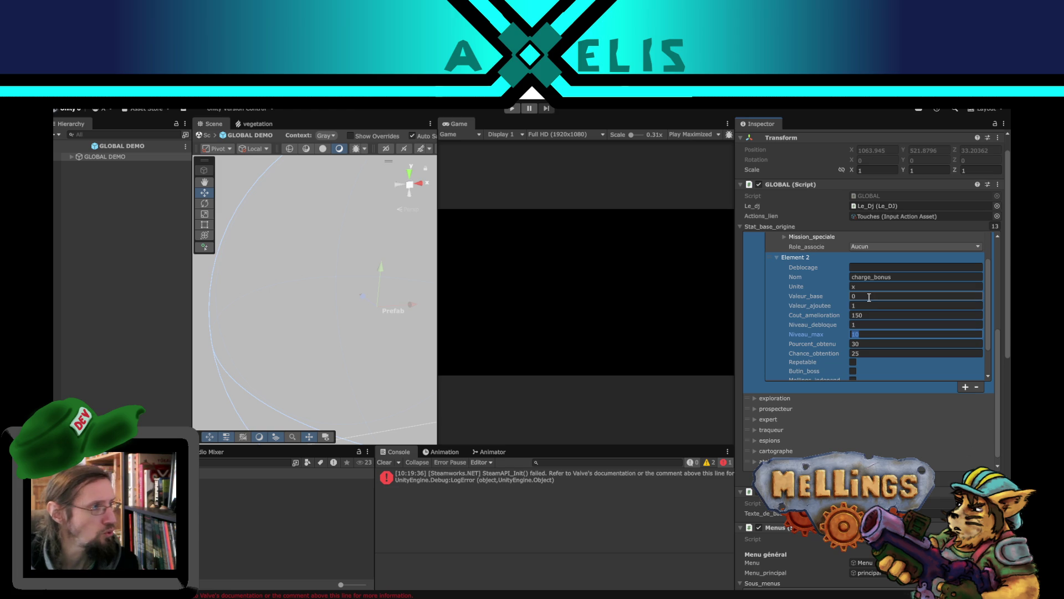
pyautogui.click(883, 269)
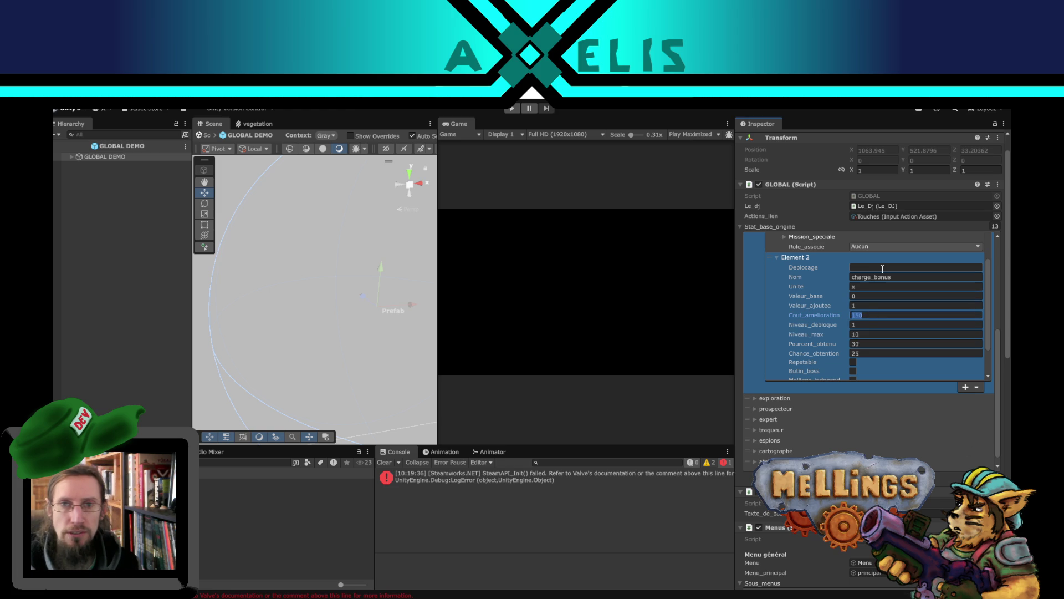
pyautogui.click(910, 275)
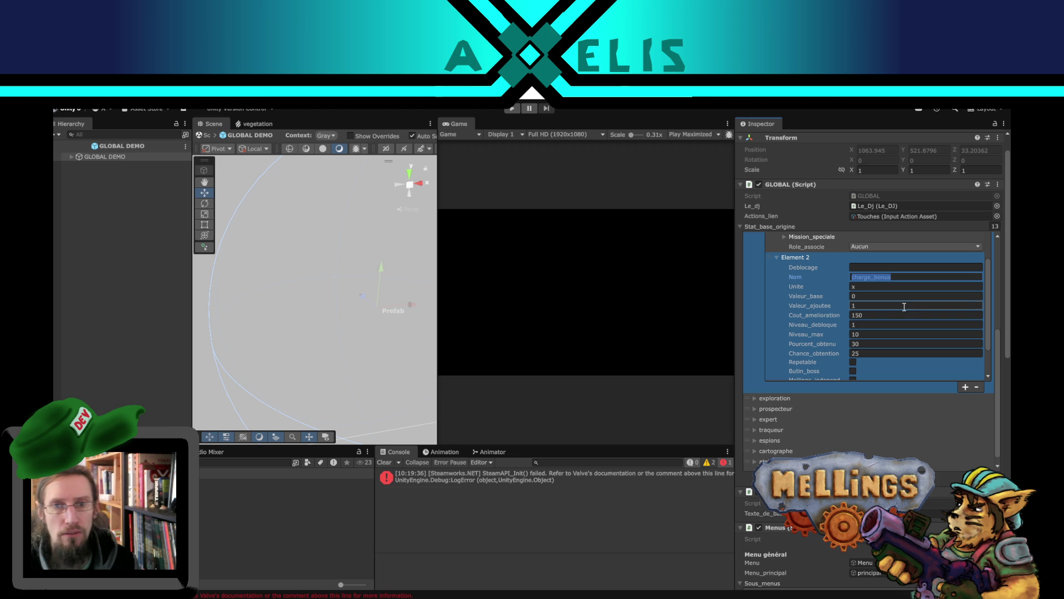
pyautogui.scroll(-3, 854, 318)
pyautogui.scroll(-2, 853, 317)
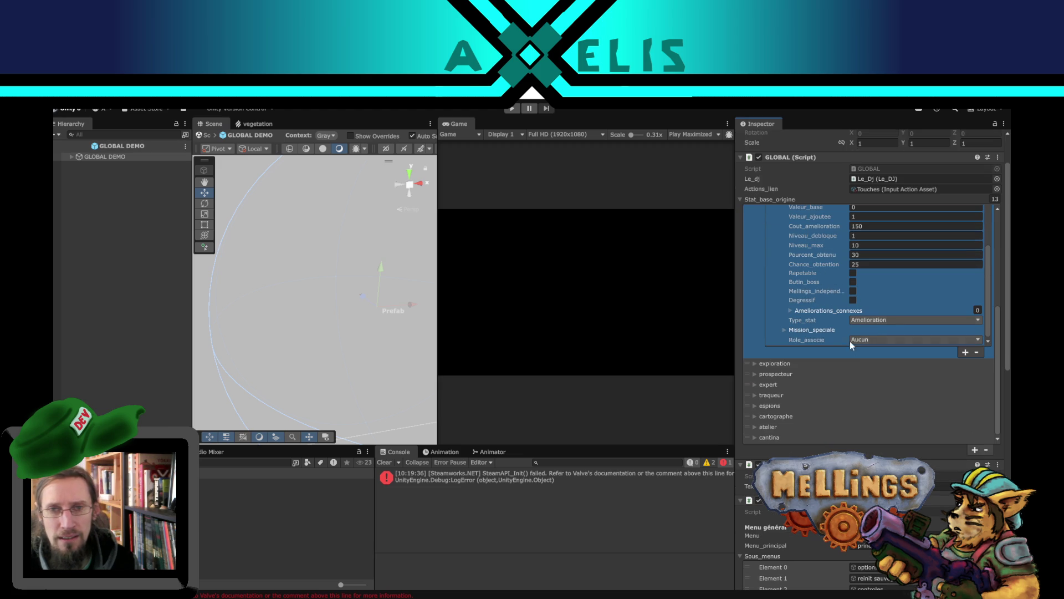
pyautogui.scroll(-5, 821, 304)
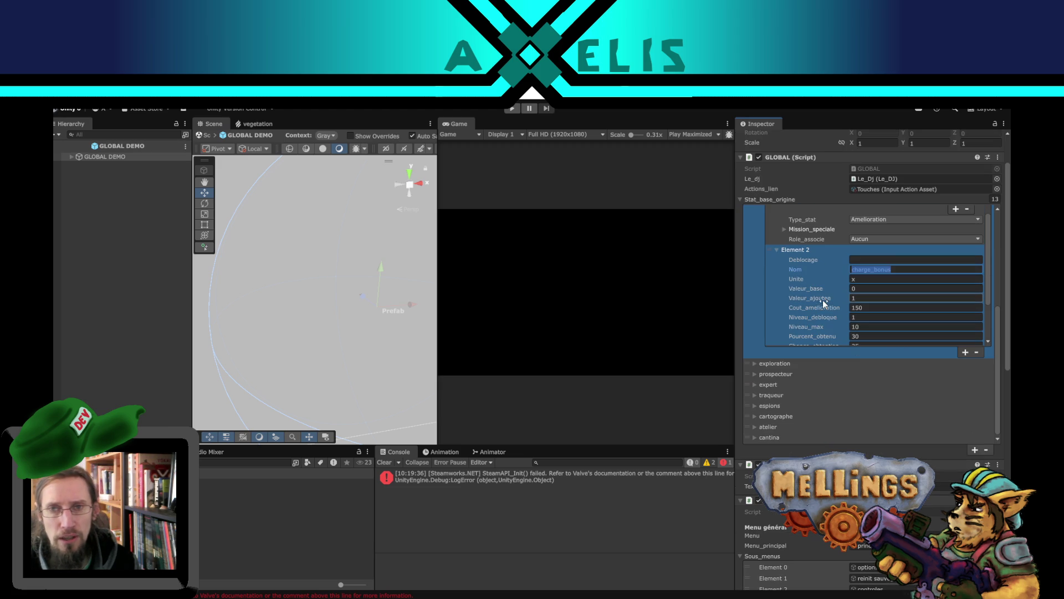
pyautogui.click(56, 146)
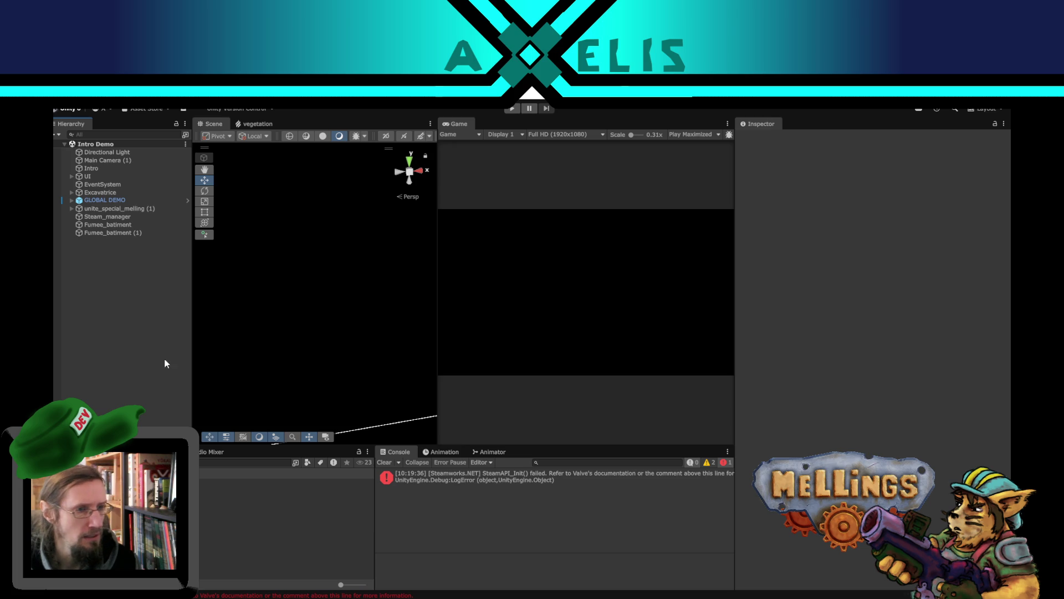
# - In Excavatrice.cs, find Lance_griffe and trace puissance_griffe into canon_en_cours.Lance_griffe
pyautogui.hotkey('alt', 'Tab')
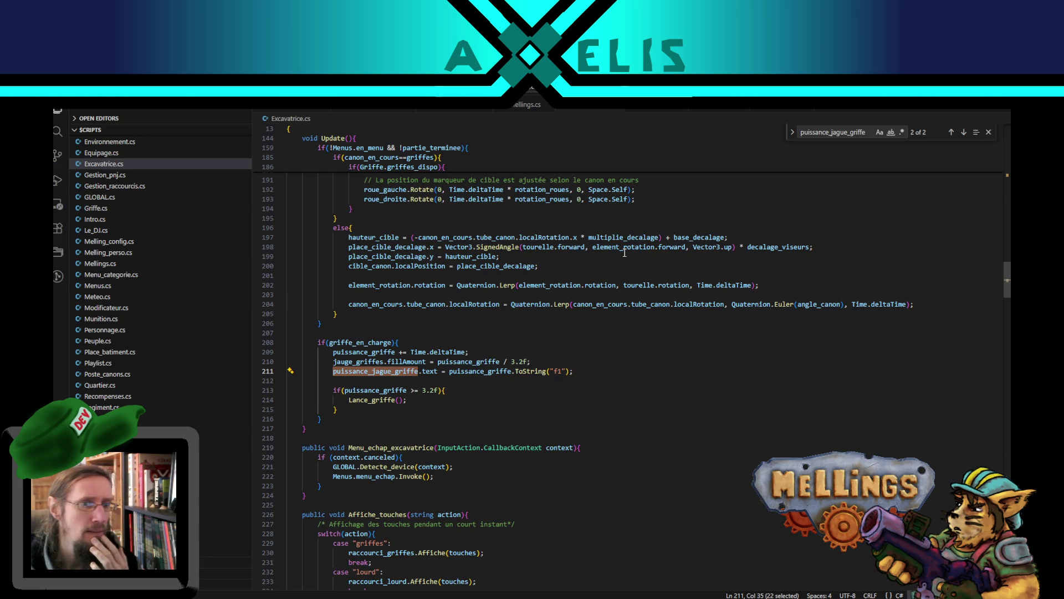
pyautogui.doubleClick(377, 390)
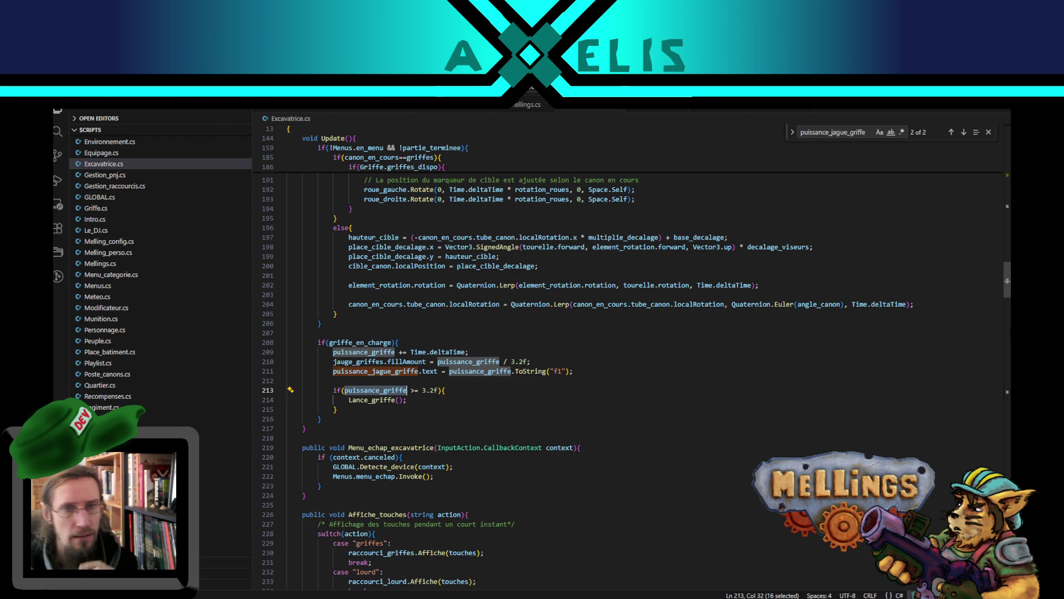
pyautogui.moveTo(1007, 280)
pyautogui.mouseDown()
pyautogui.moveTo(1003, 147)
pyautogui.moveTo(1001, 282)
pyautogui.mouseUp()
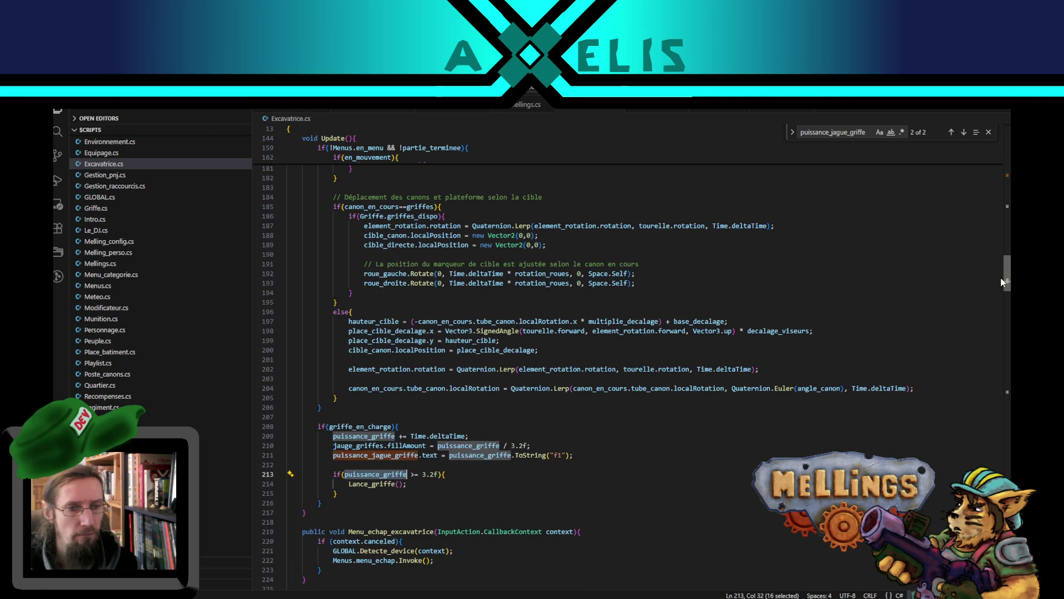
pyautogui.doubleClick(377, 484)
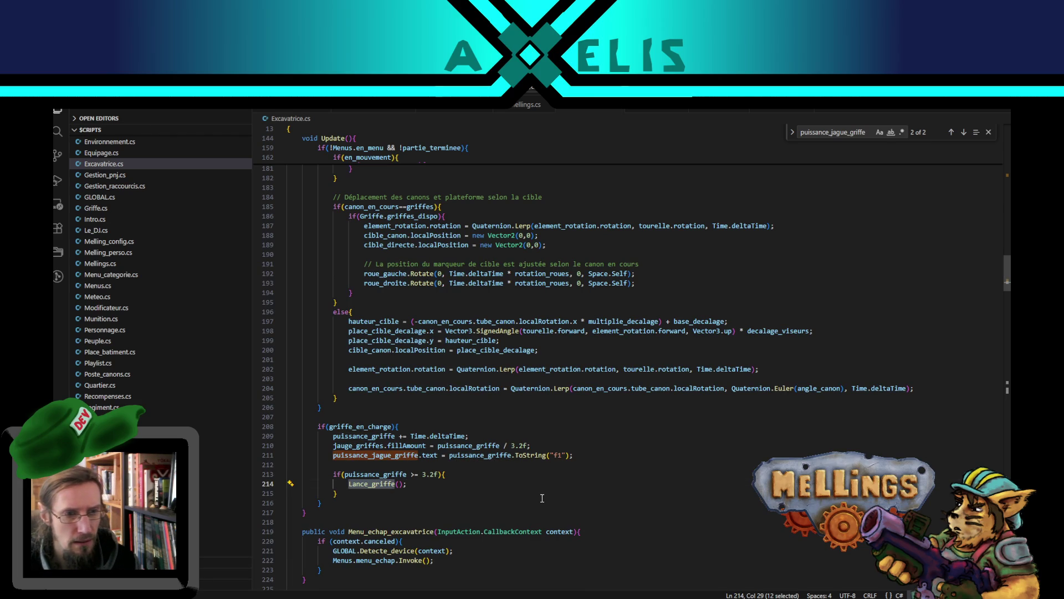
pyautogui.hotkey('ctrl', 'f')
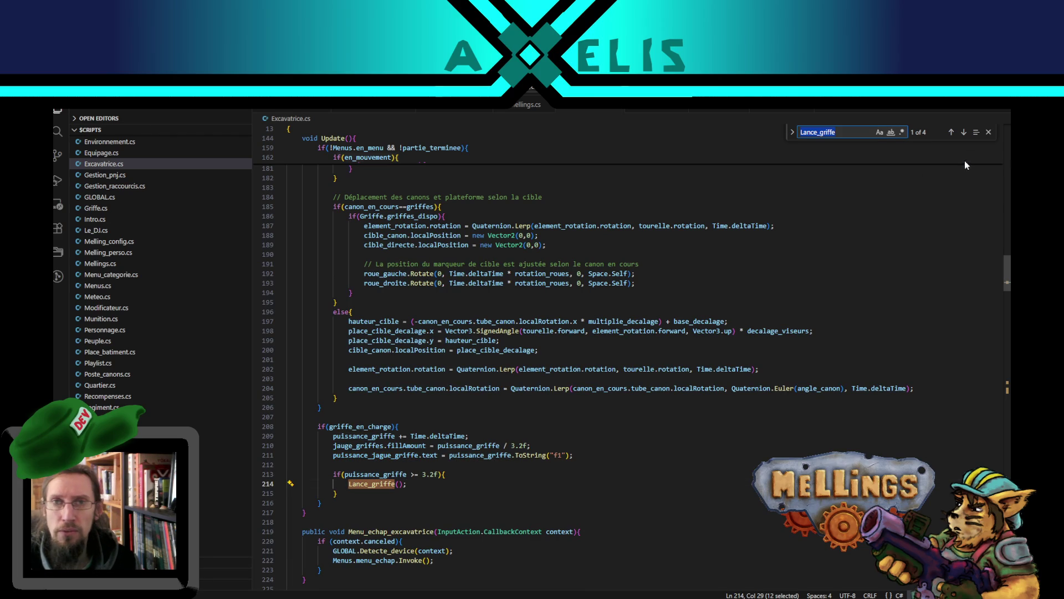
pyautogui.click(967, 137)
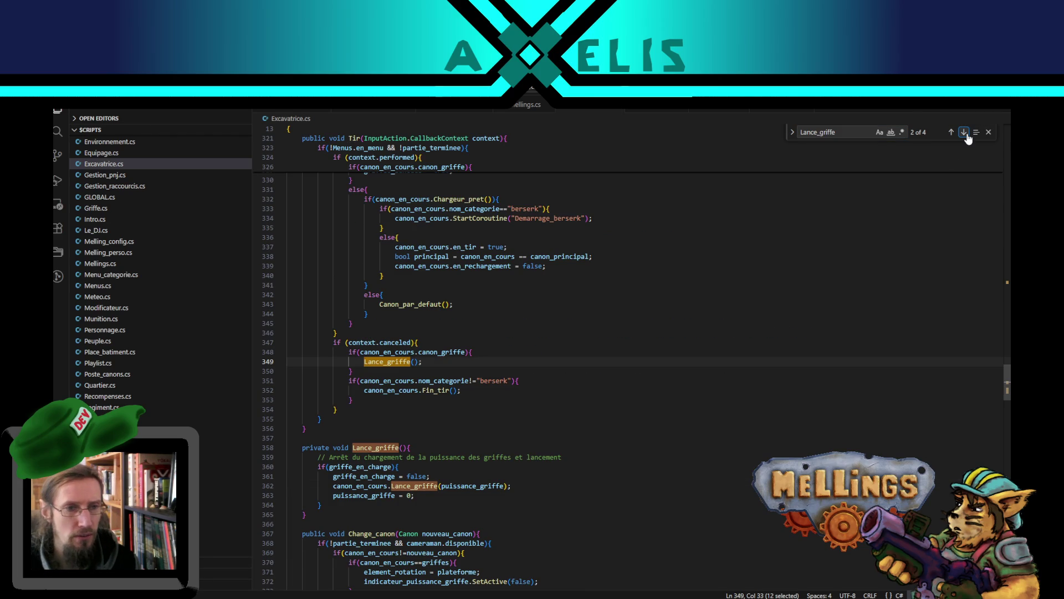
pyautogui.doubleClick(462, 485)
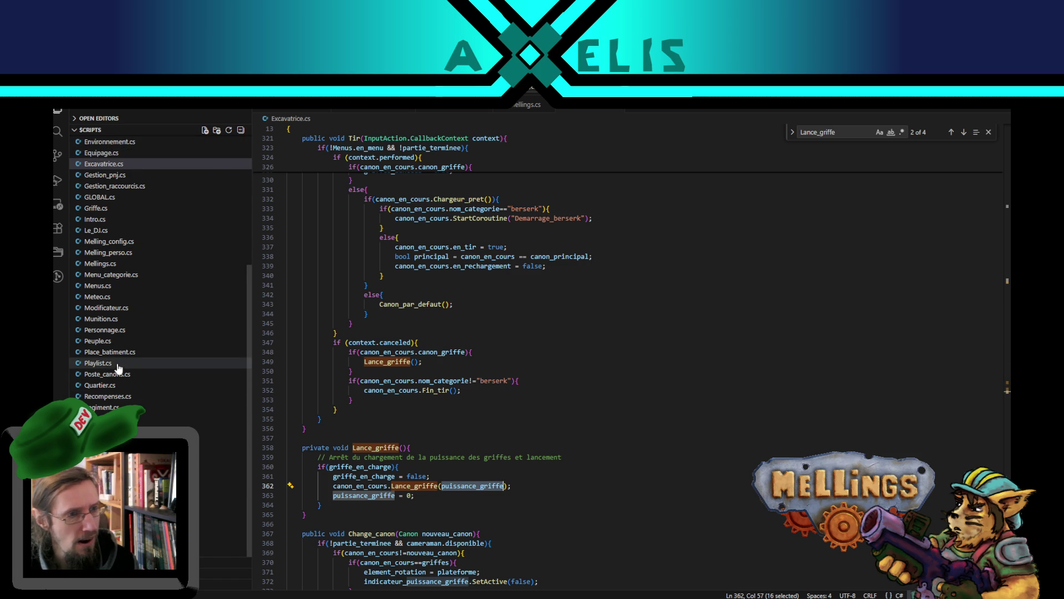
# - Open Griffe.cs and insert a blank line after the public float vitesse_base declaration
pyautogui.click(114, 208)
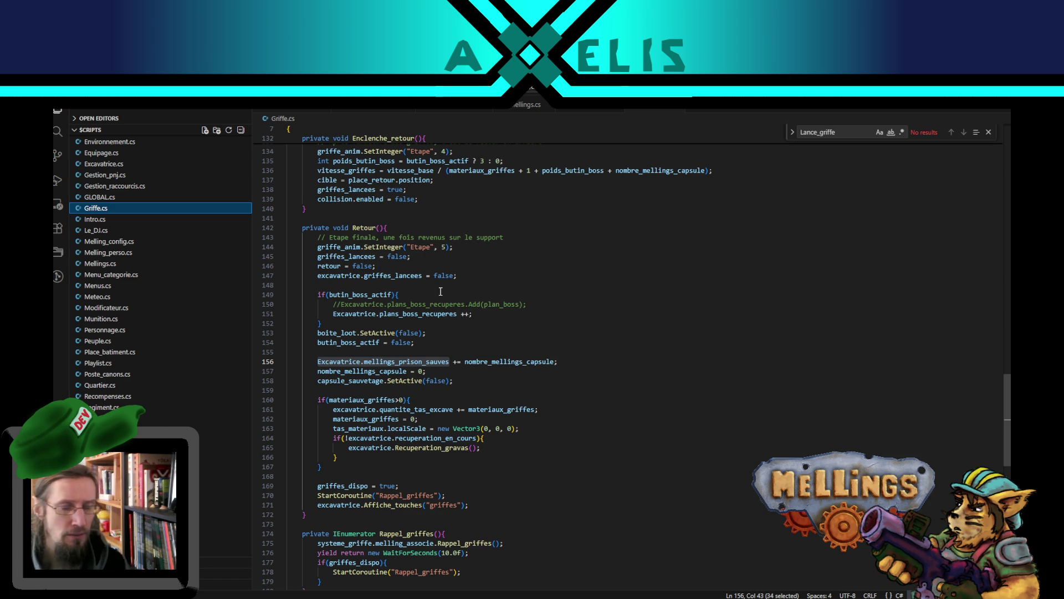
pyautogui.scroll(7, 441, 291)
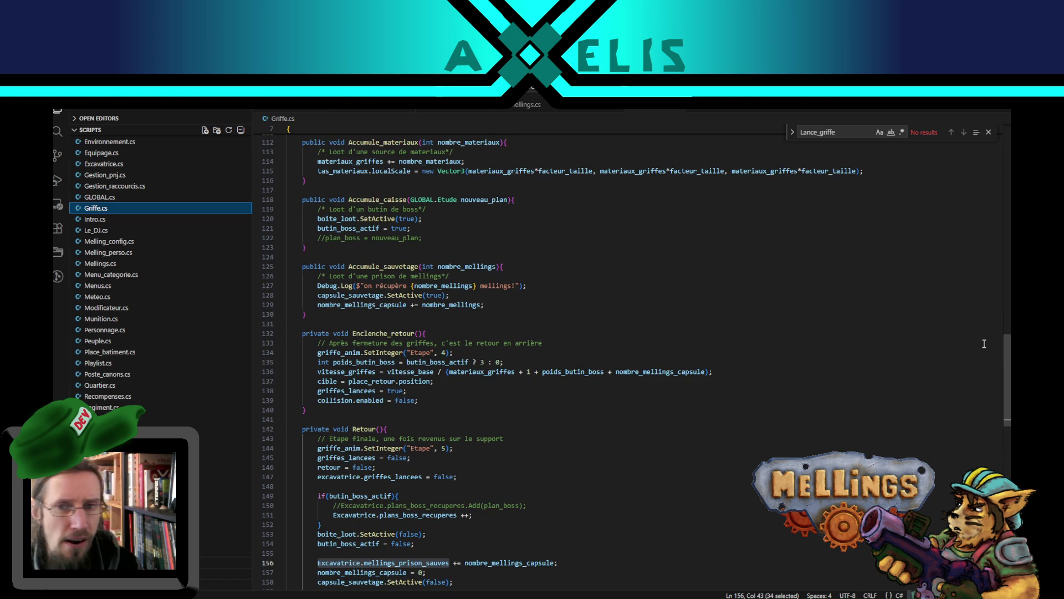
pyautogui.moveTo(1002, 374); pyautogui.dragTo(984, 221)
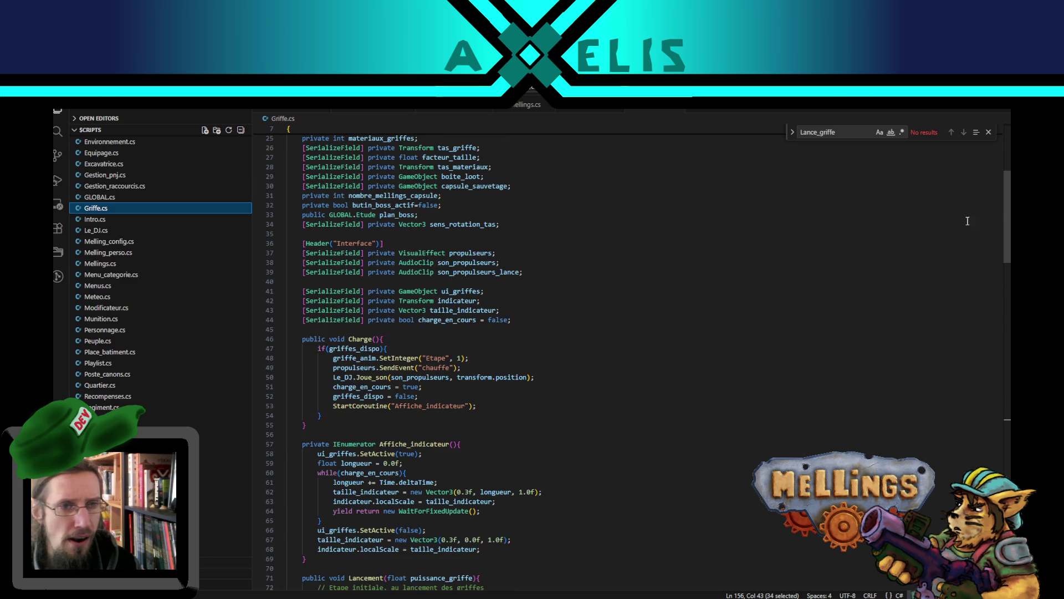
pyautogui.scroll(4, 485, 330)
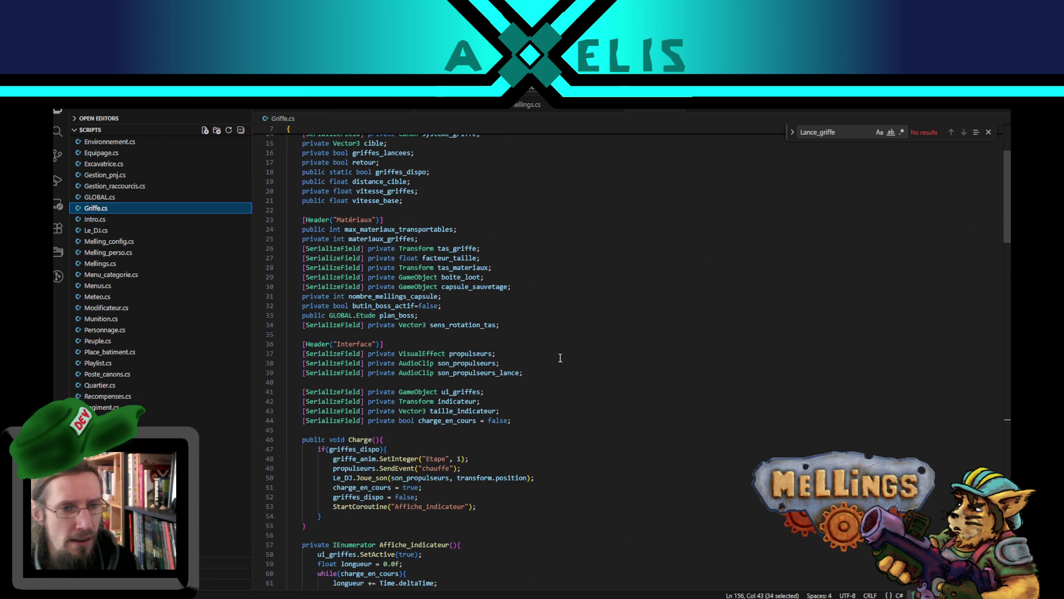
pyautogui.click(547, 420)
pyautogui.scroll(5, 547, 420)
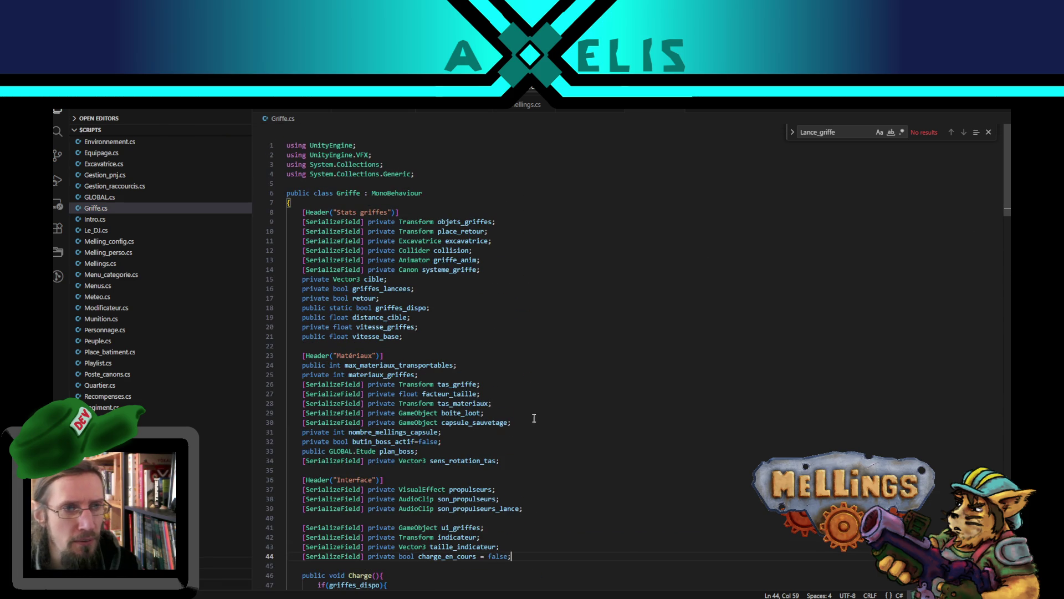
pyautogui.click(415, 335)
pyautogui.press('Return')
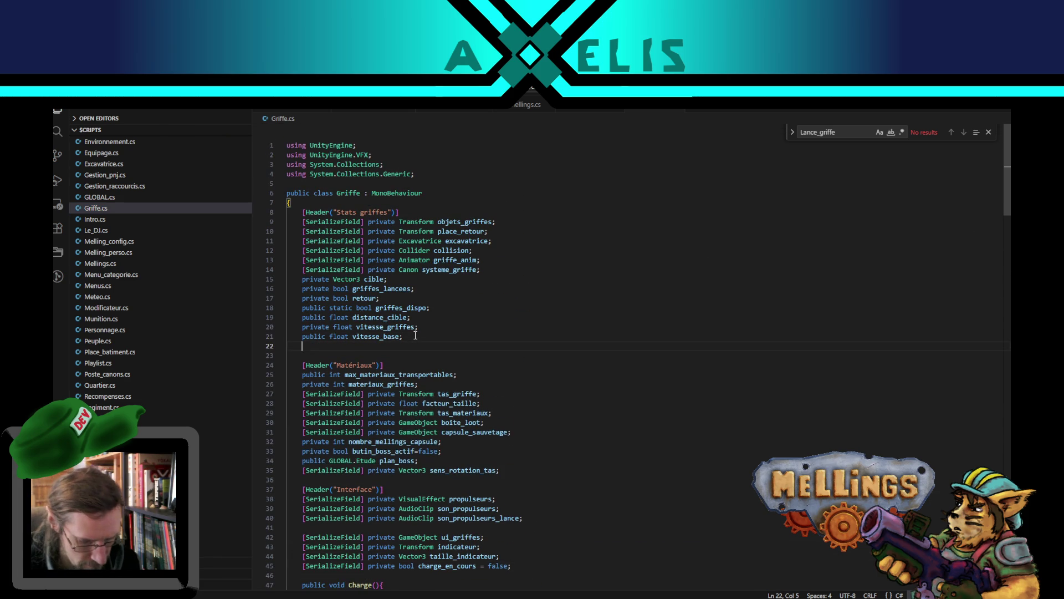
# - Type a private float multipllicateur_charge field declaration below vitesse_base, fixing a typo
pyautogui.write('private ')
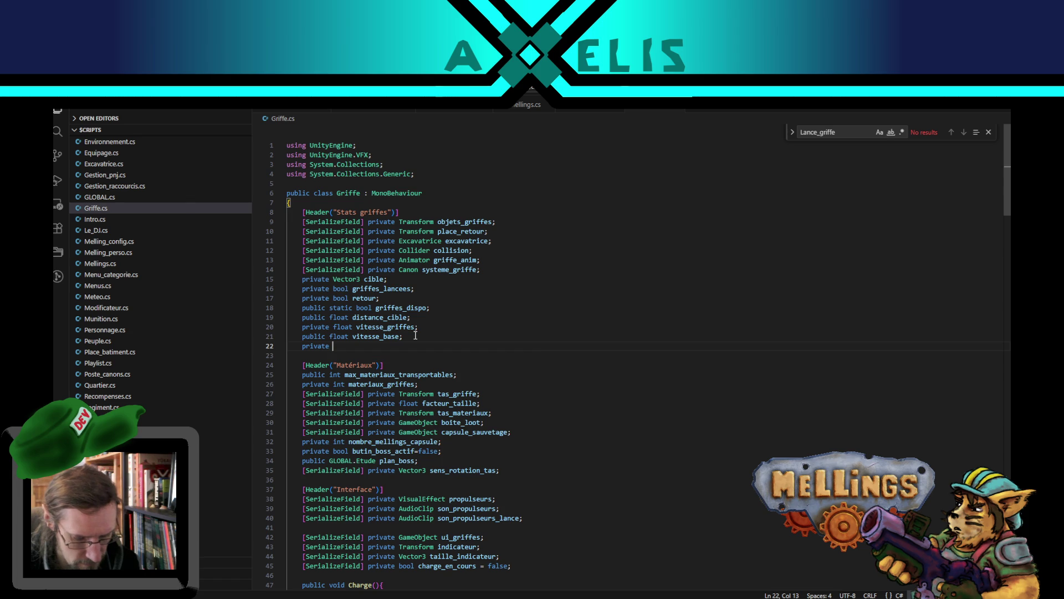
pyautogui.write('float')
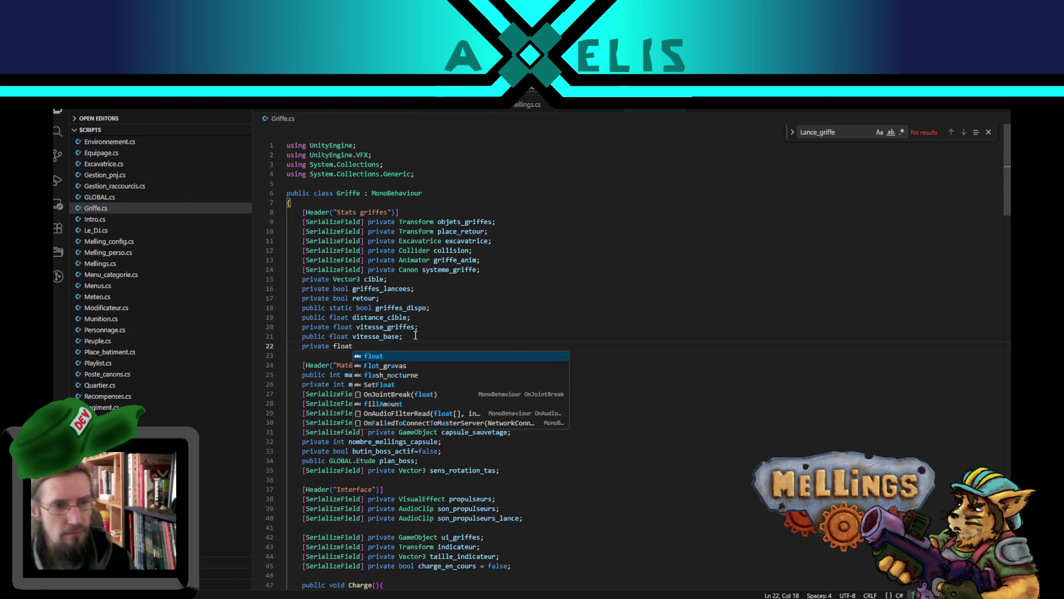
pyautogui.write(' multipllicatat')
pyautogui.press('BackSpace')
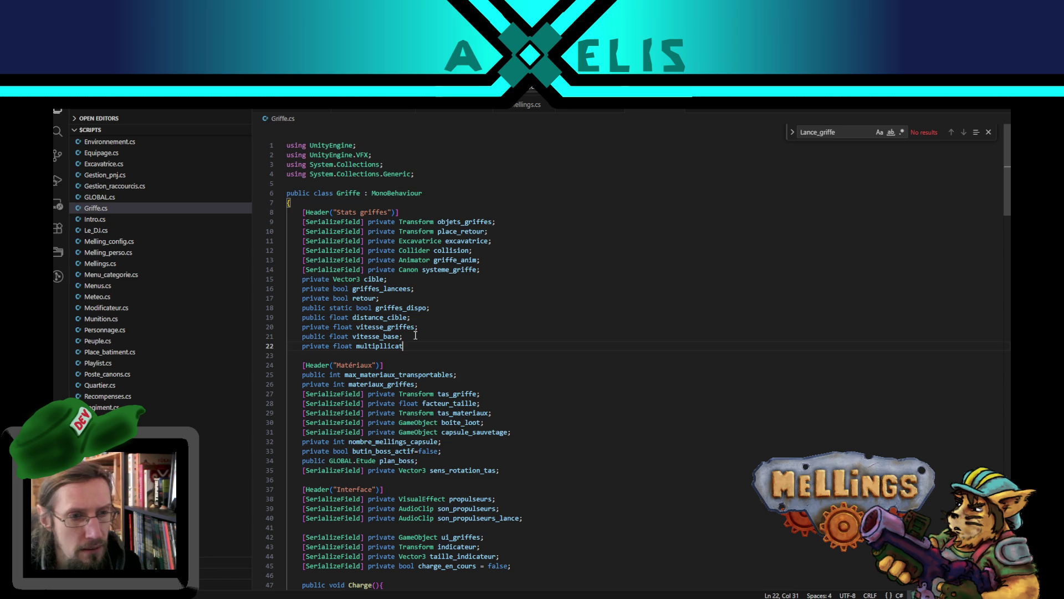
pyautogui.write('eur ')
pyautogui.write('charge;')
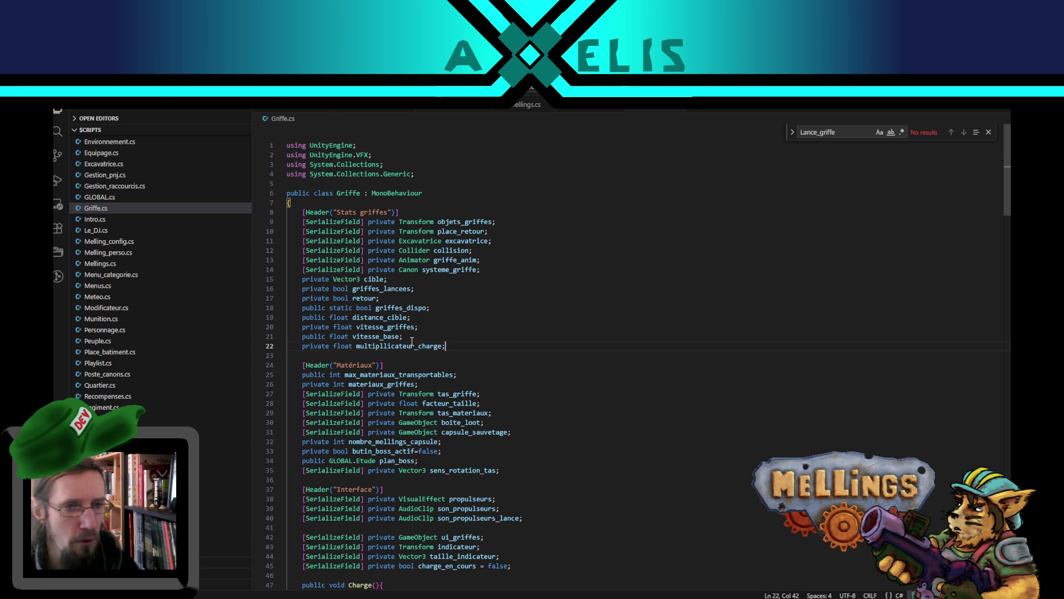
pyautogui.doubleClick(412, 341)
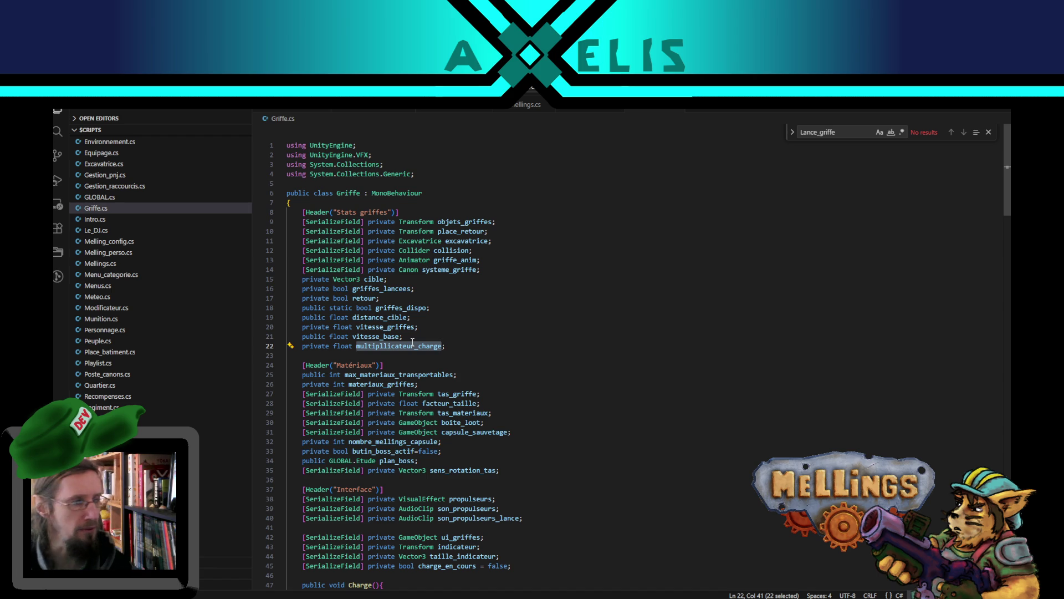
pyautogui.doubleClick(382, 337)
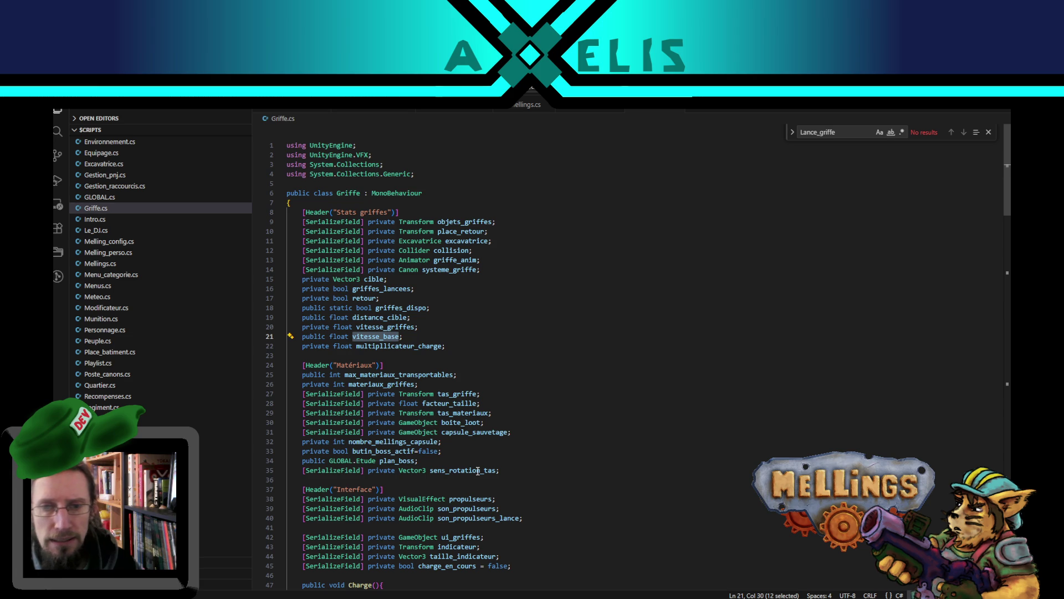
pyautogui.scroll(-4, 477, 470)
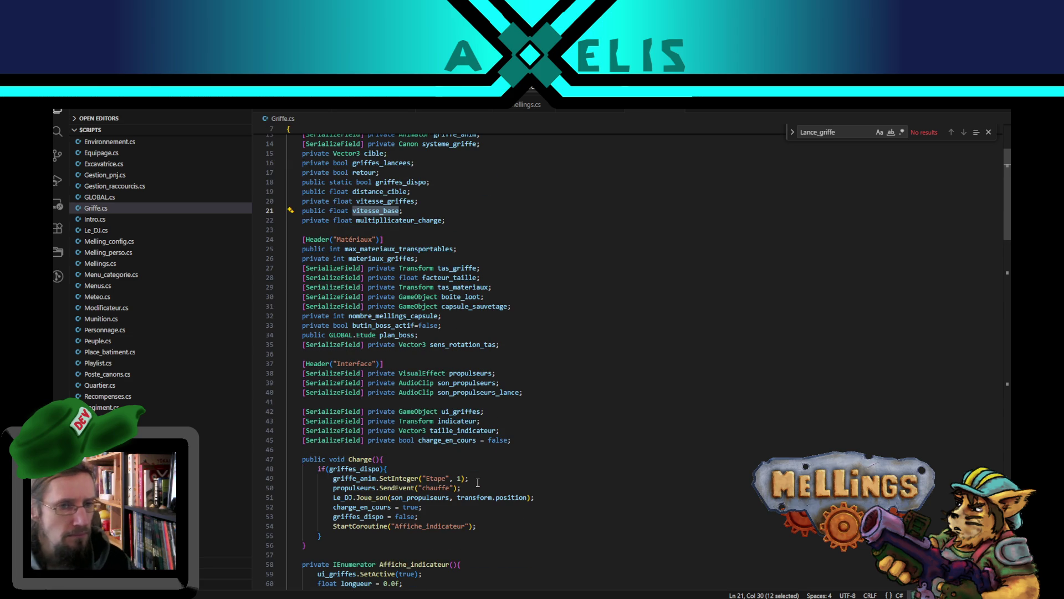
pyautogui.doubleClick(354, 469)
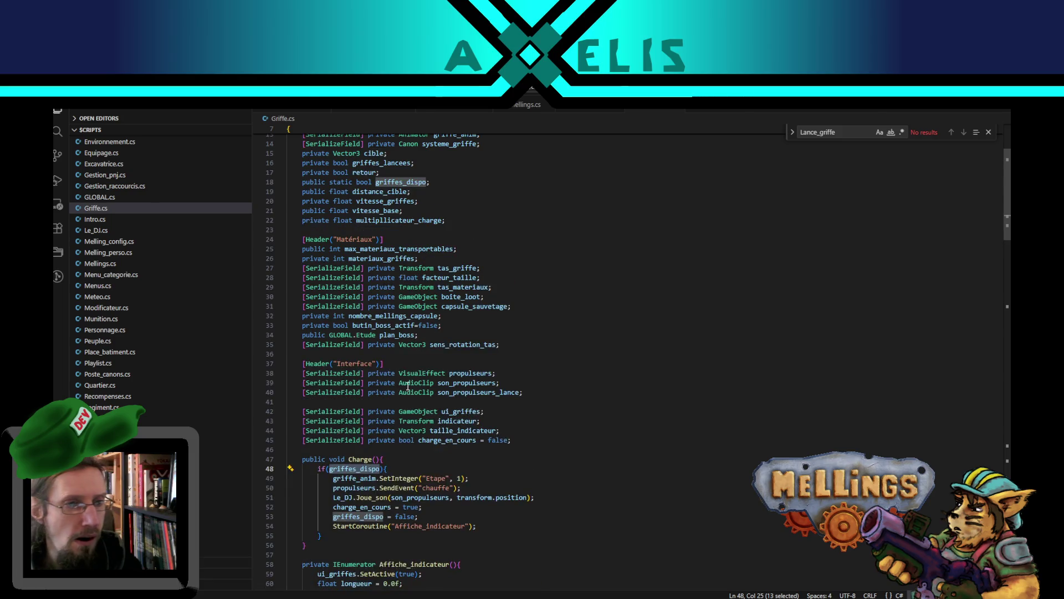
pyautogui.scroll(-10, 411, 411)
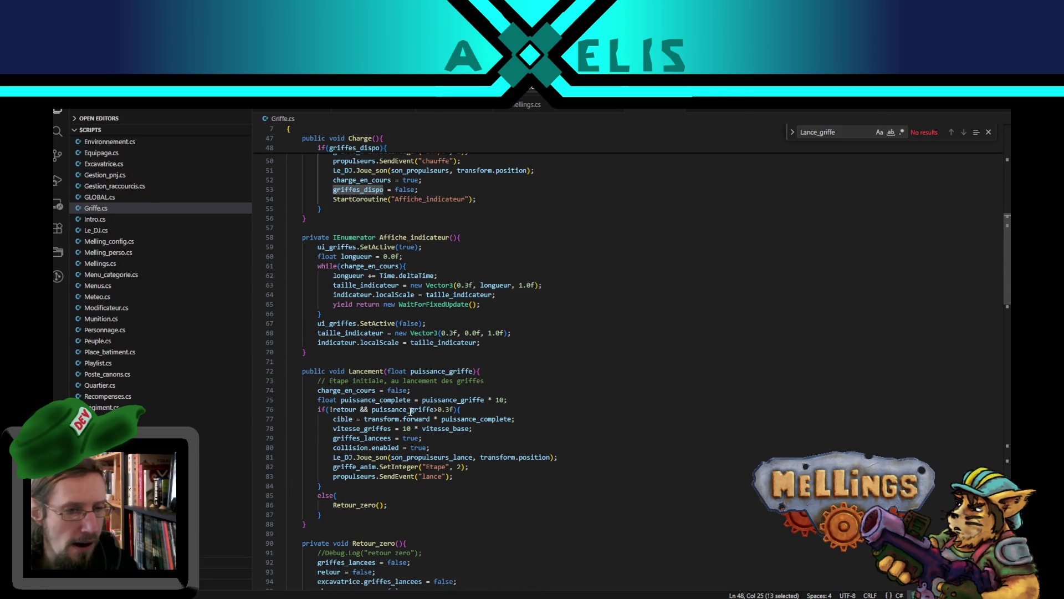
pyautogui.scroll(4, 411, 412)
pyautogui.scroll(-7, 411, 412)
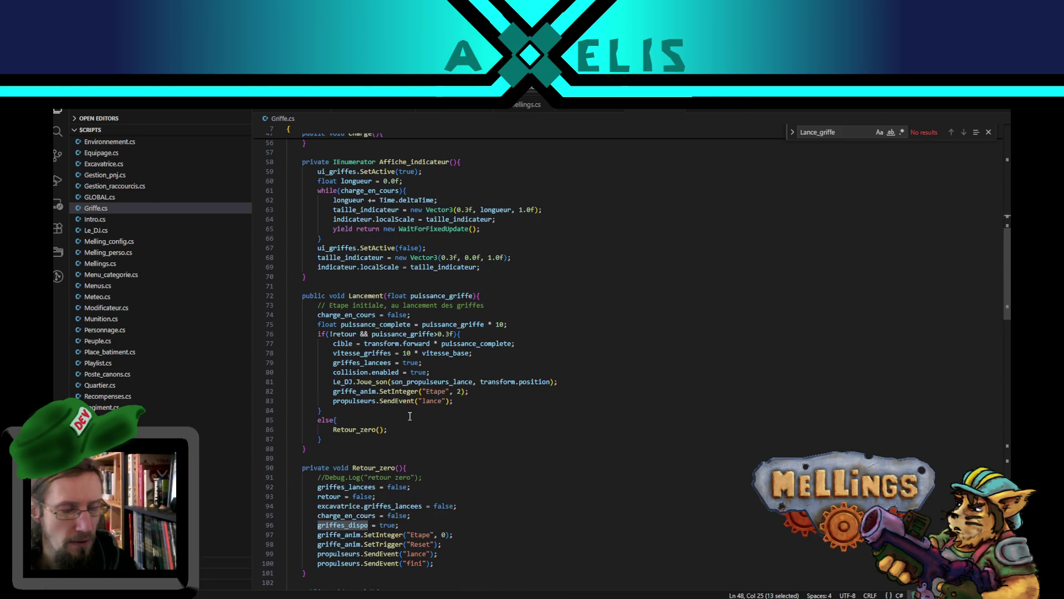
pyautogui.scroll(-4, 402, 431)
pyautogui.scroll(-4, 401, 431)
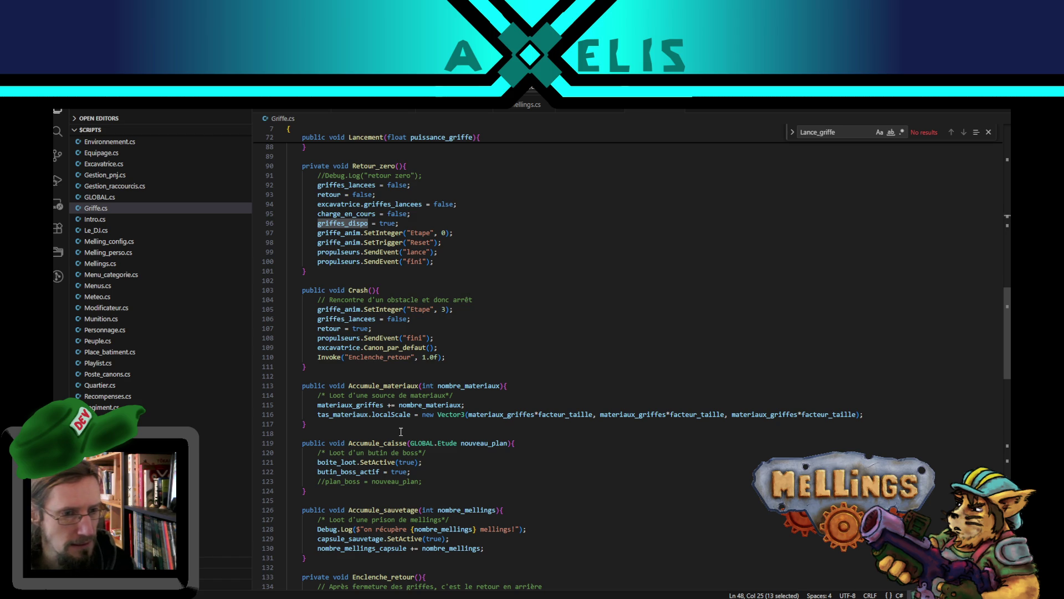
pyautogui.scroll(17, 401, 431)
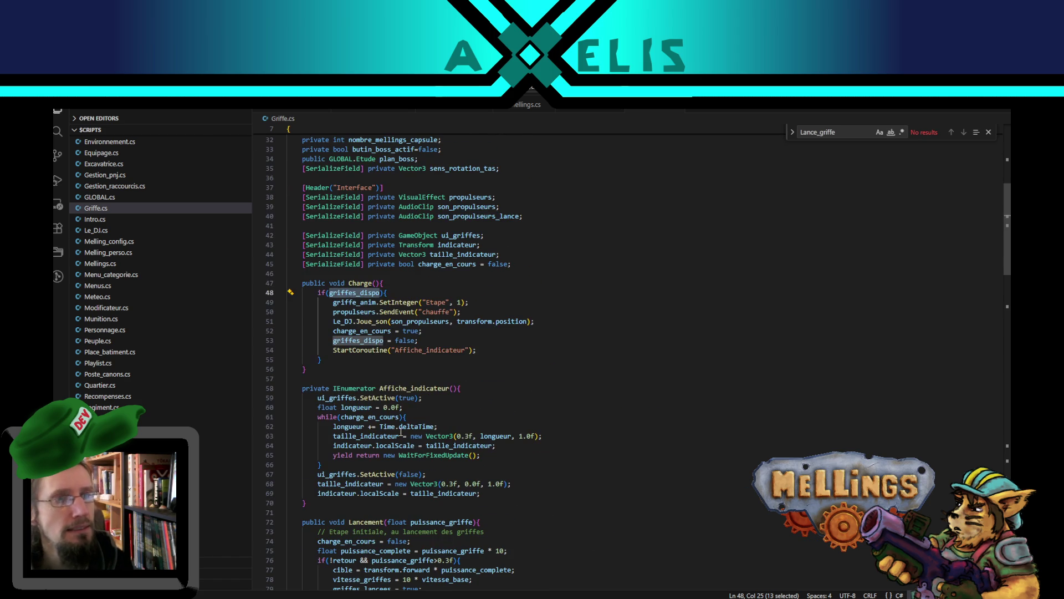
pyautogui.click(393, 283)
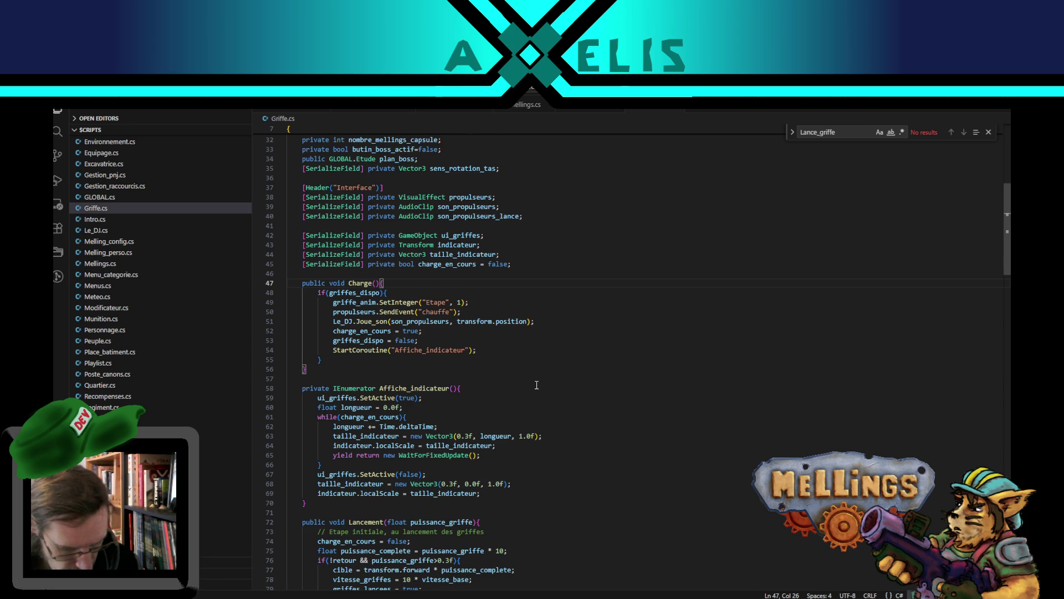
# - Remove the unfinished if() line from inside Charge()
pyautogui.press('Return')
pyautogui.write('if(')
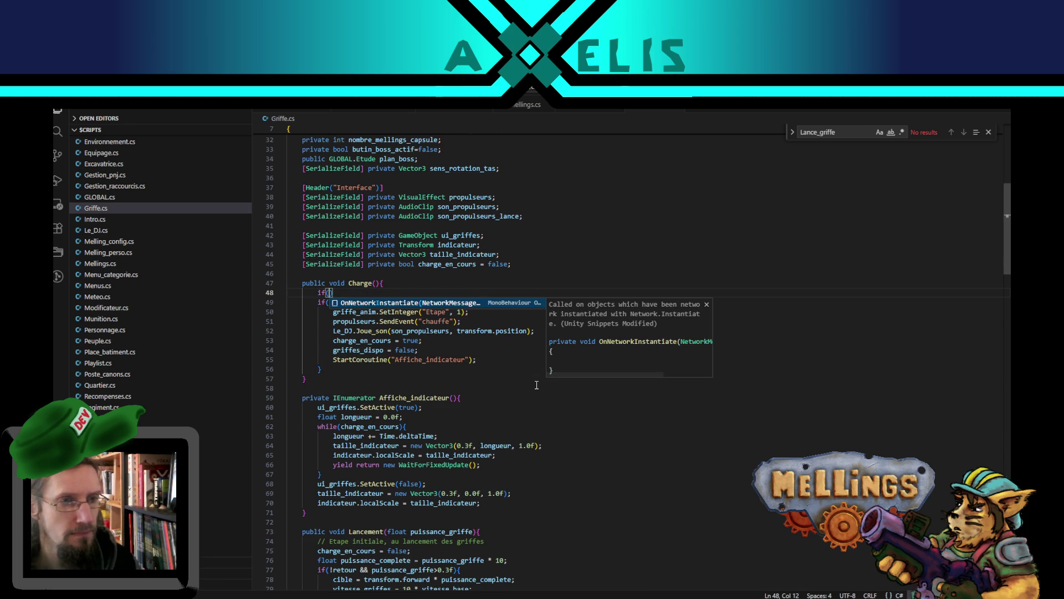
pyautogui.scroll(1, 509, 325)
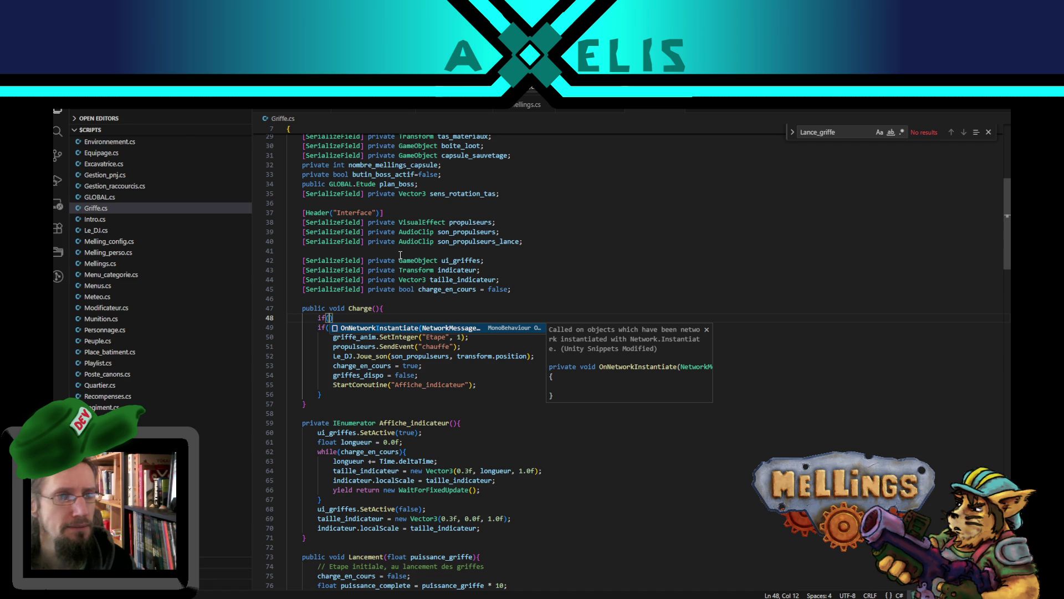
pyautogui.press('Escape')
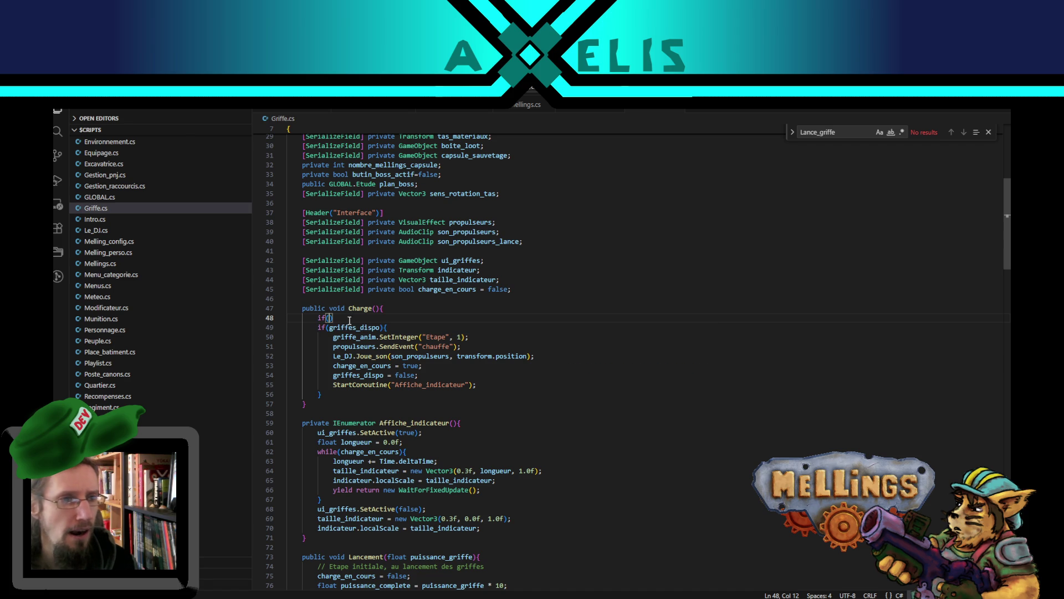
pyautogui.hotkey('shift', 'Up')
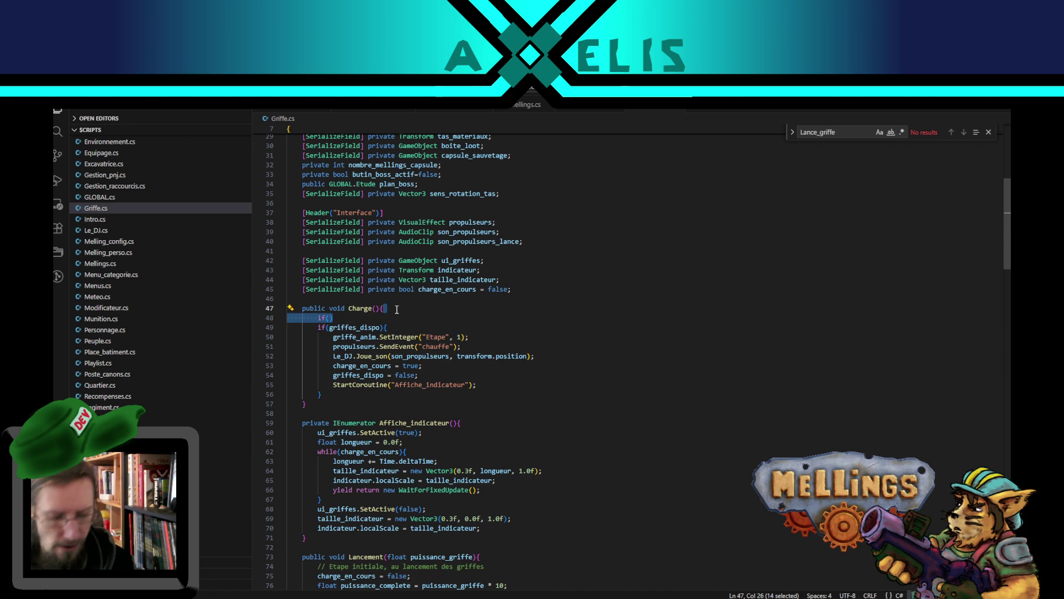
pyautogui.hotkey('shift', 'End')
pyautogui.press('BackSpace')
# - Insert a Start() method skeleton above Charge() using the Start snippet
pyautogui.click(550, 286)
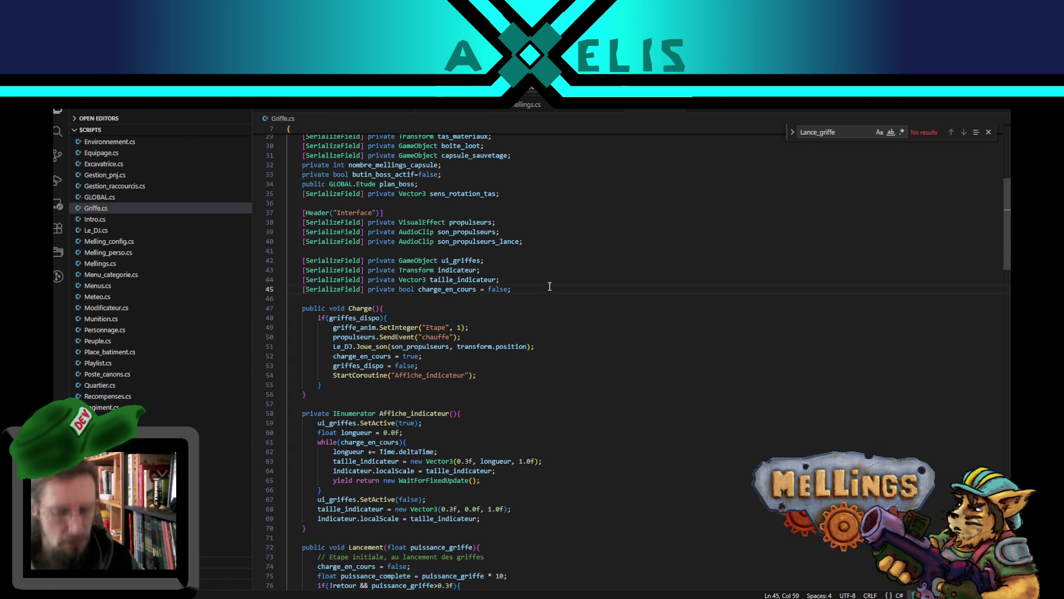
pyautogui.press('Return')
pyautogui.press('Return')
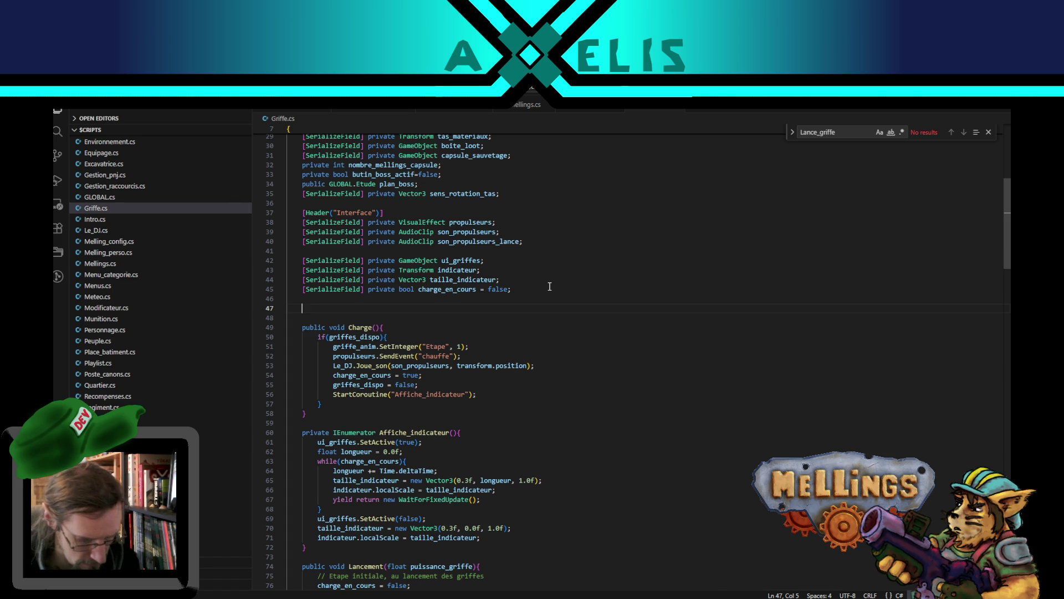
pyautogui.write('Star')
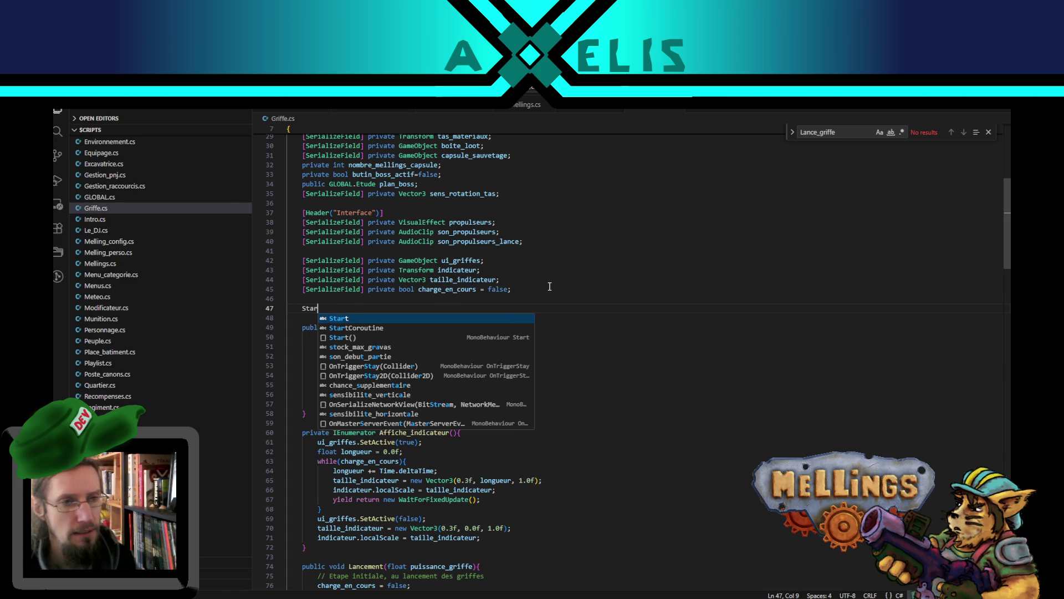
pyautogui.press('Return')
pyautogui.press('Up')
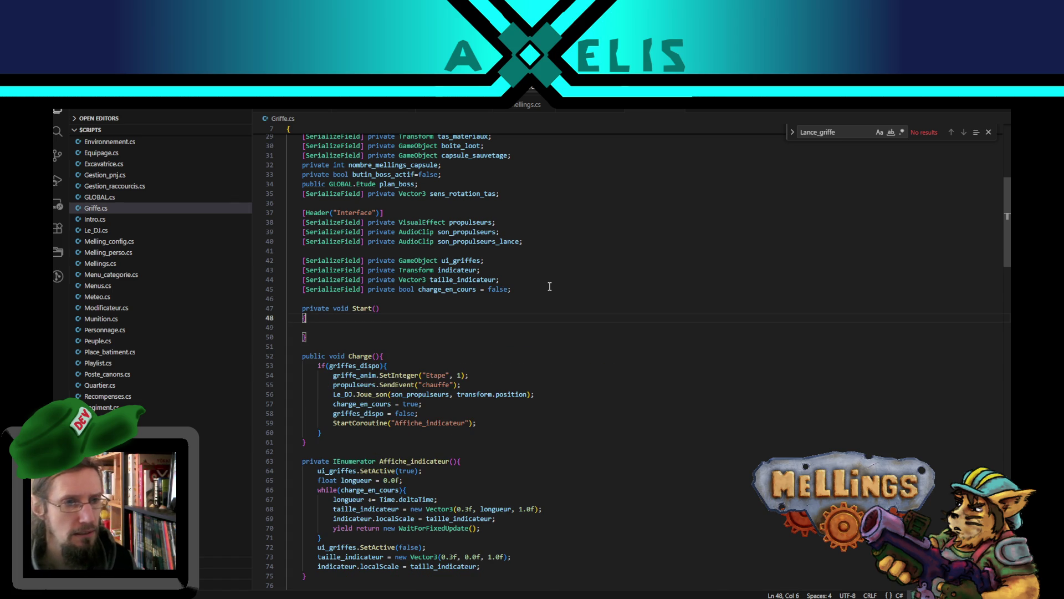
# - Drop 'private' from Start() and join its opening brace onto the declaration line
pyautogui.doubleClick(318, 308)
pyautogui.press('Delete')
pyautogui.press('Delete')
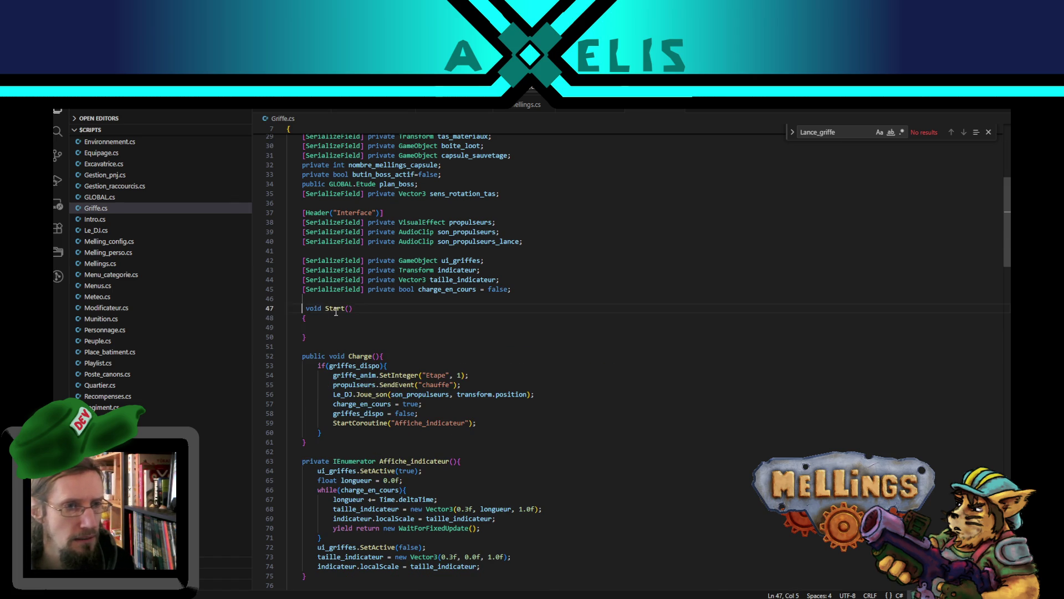
pyautogui.press('End')
pyautogui.press('Delete')
pyautogui.hotkey('shift', 'Right')
pyautogui.hotkey('shift', 'Right')
pyautogui.hotkey('shift', 'Right')
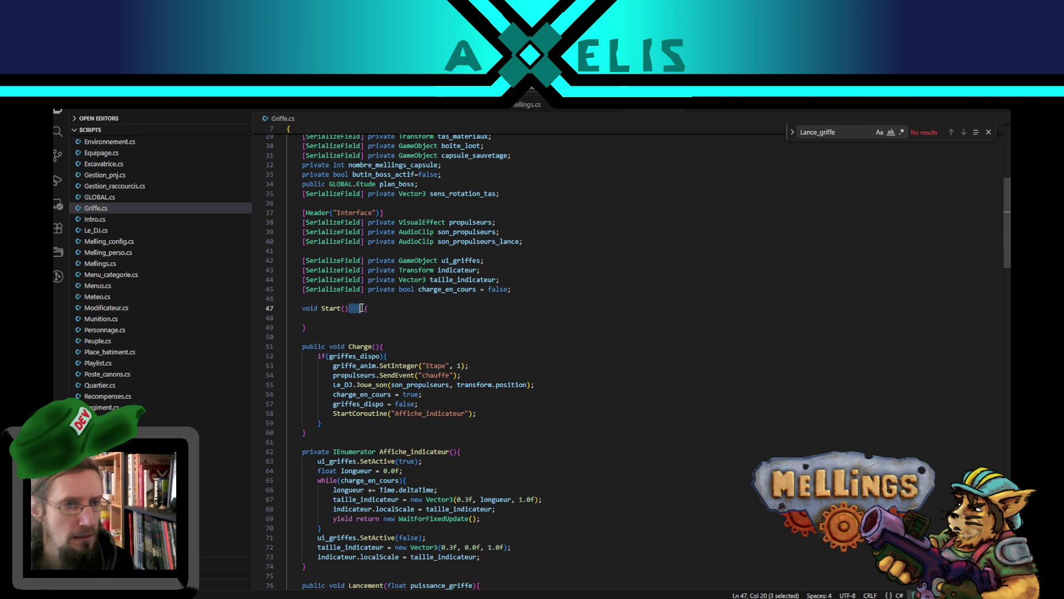
pyautogui.press('Delete')
pyautogui.press('Down')
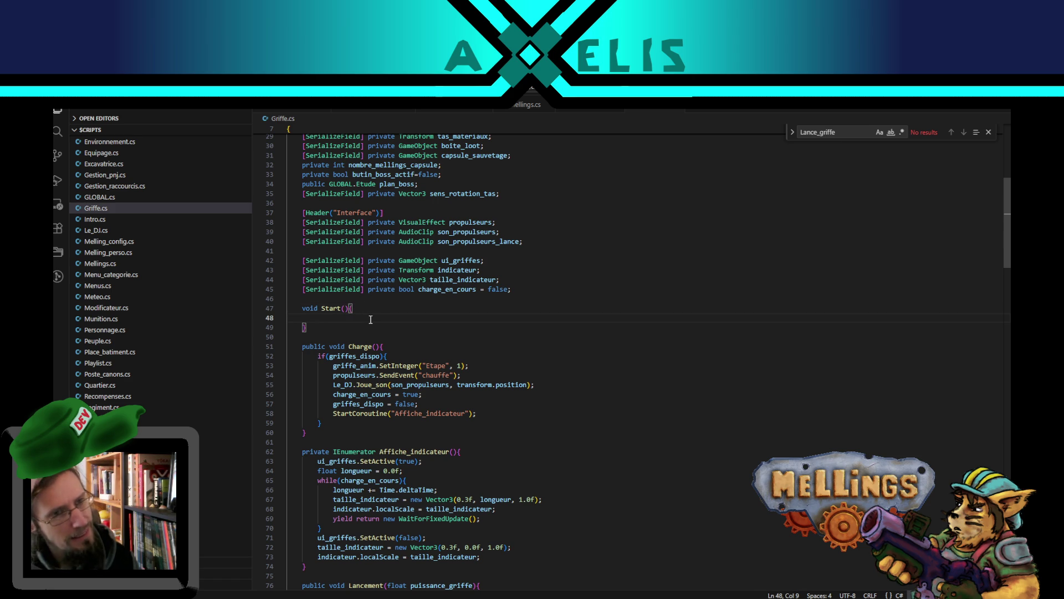
pyautogui.scroll(6, 370, 320)
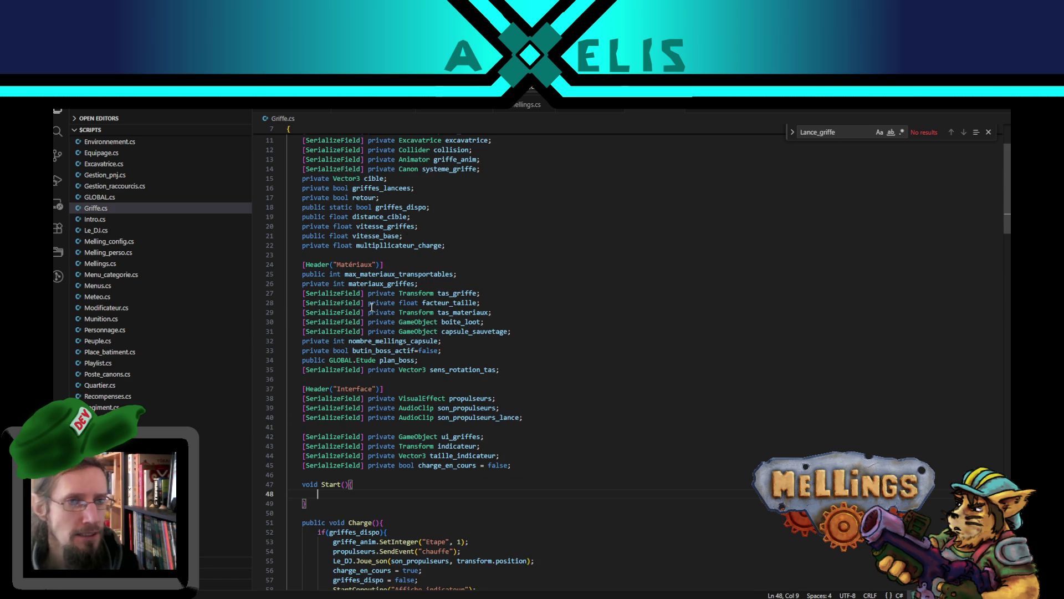
# - In Start(), assign multipllicateur_charge = GLOBAL.Valeur_finale("griffes", ...); then return to Unity to recompile
pyautogui.doubleClick(388, 245)
pyautogui.hotkey('ctrl', 'c')
pyautogui.click(333, 493)
pyautogui.hotkey('ctrl', 'v')
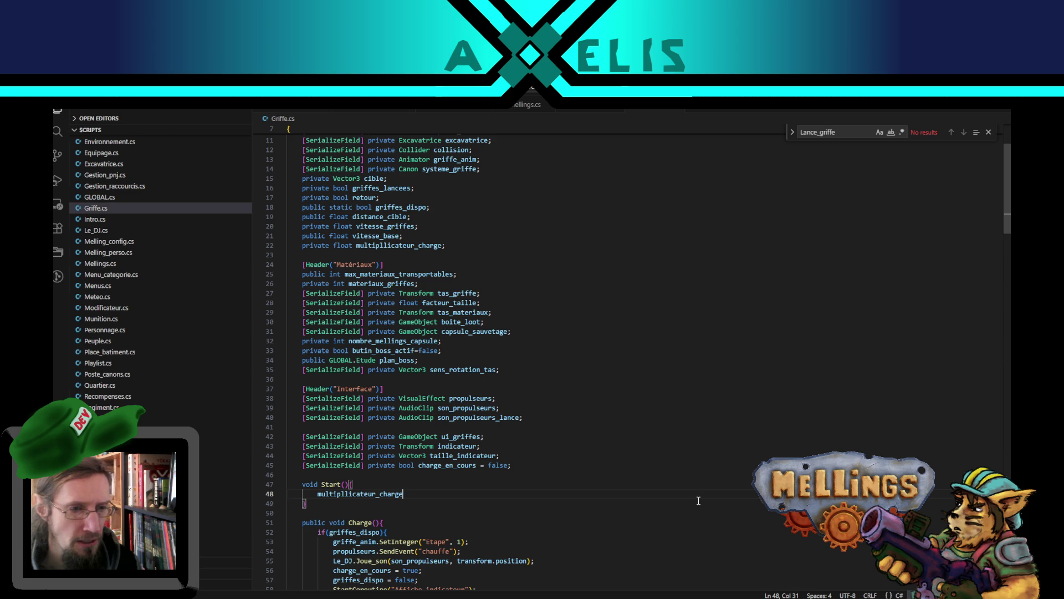
pyautogui.write(' = ')
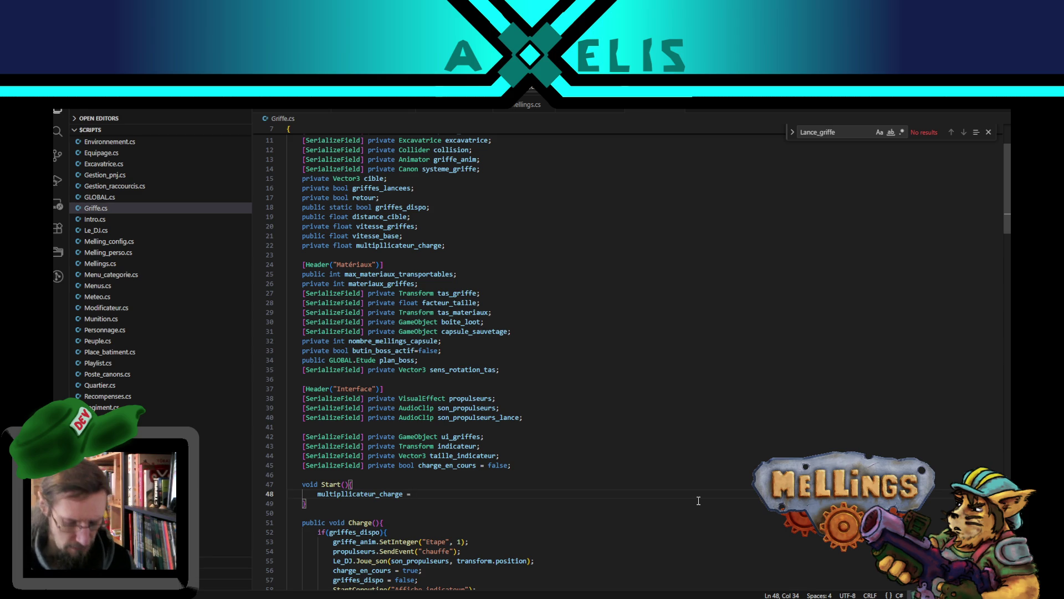
pyautogui.write('GLOBAL.')
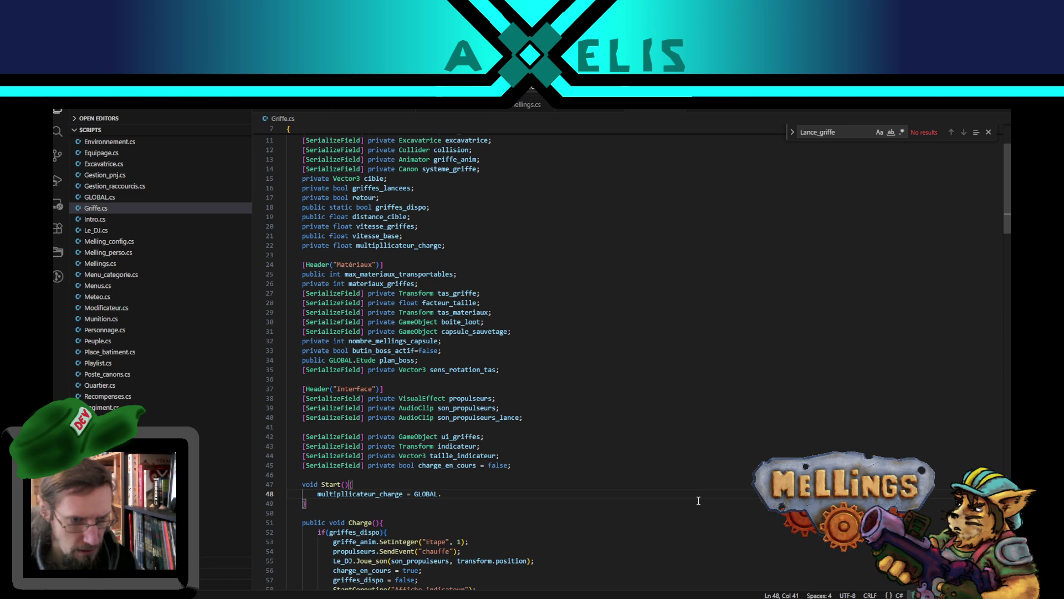
pyautogui.write('Vale')
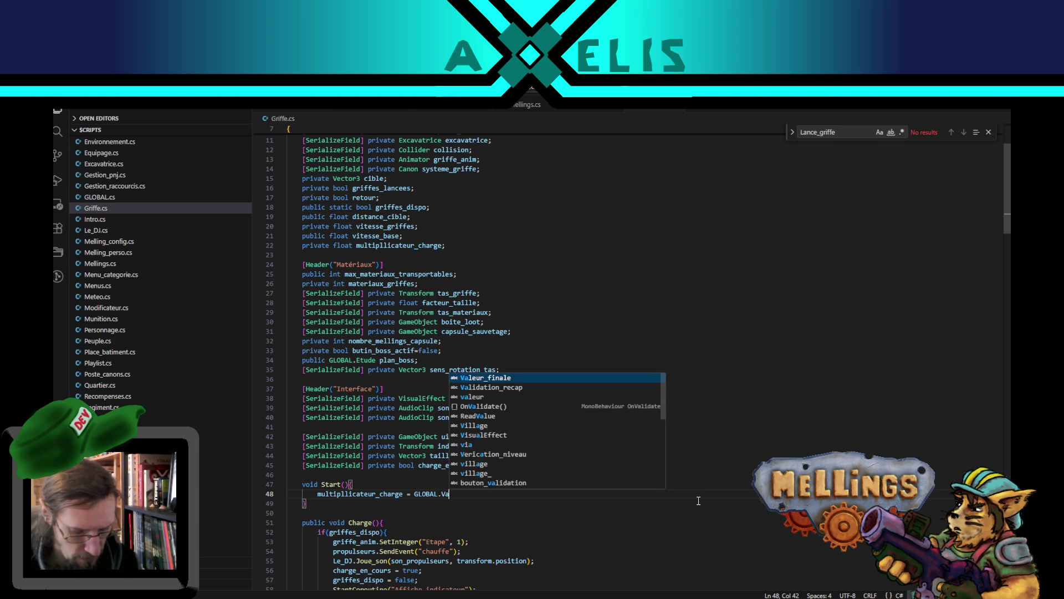
pyautogui.press('Return')
pyautogui.write('(')
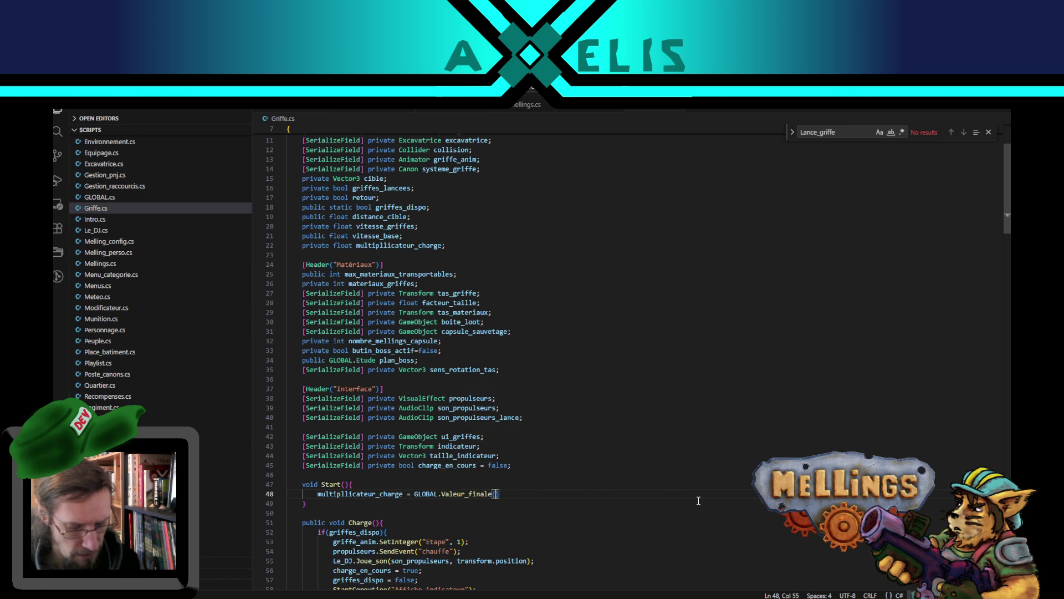
pyautogui.write('"griffes"')
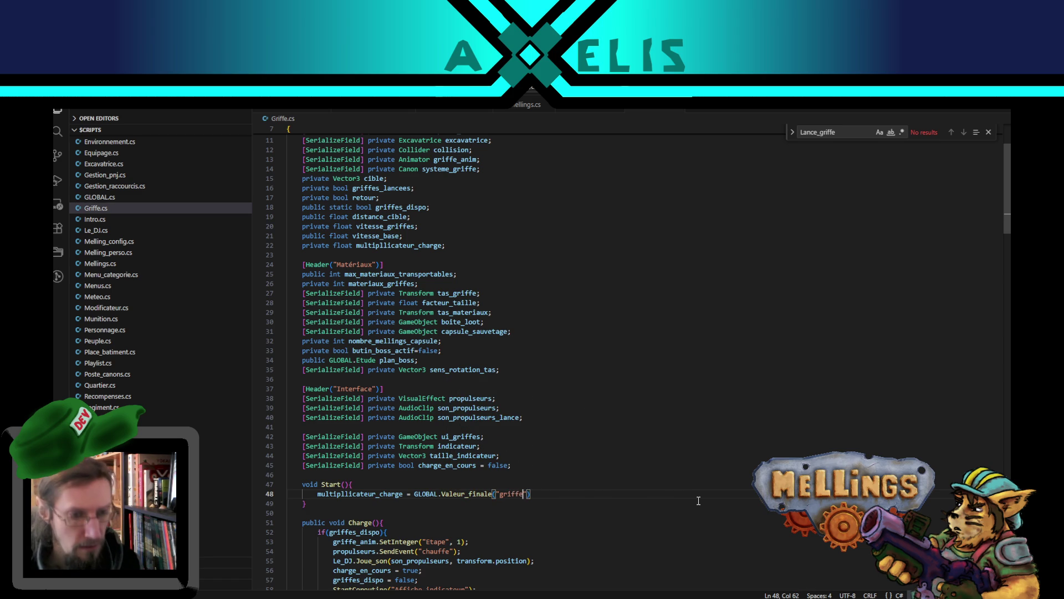
pyautogui.write(', "mu')
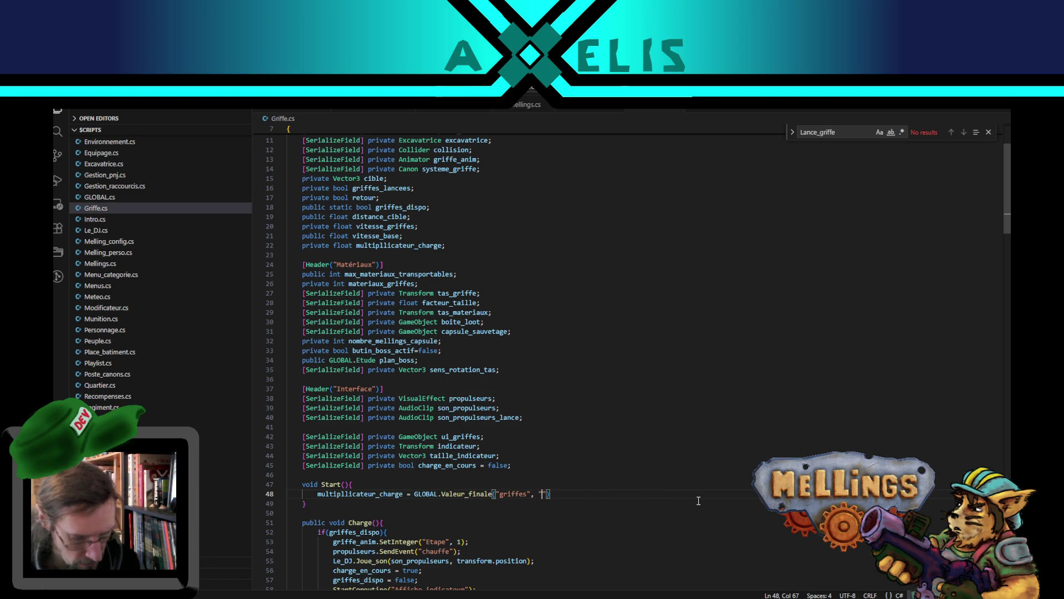
pyautogui.press('Return')
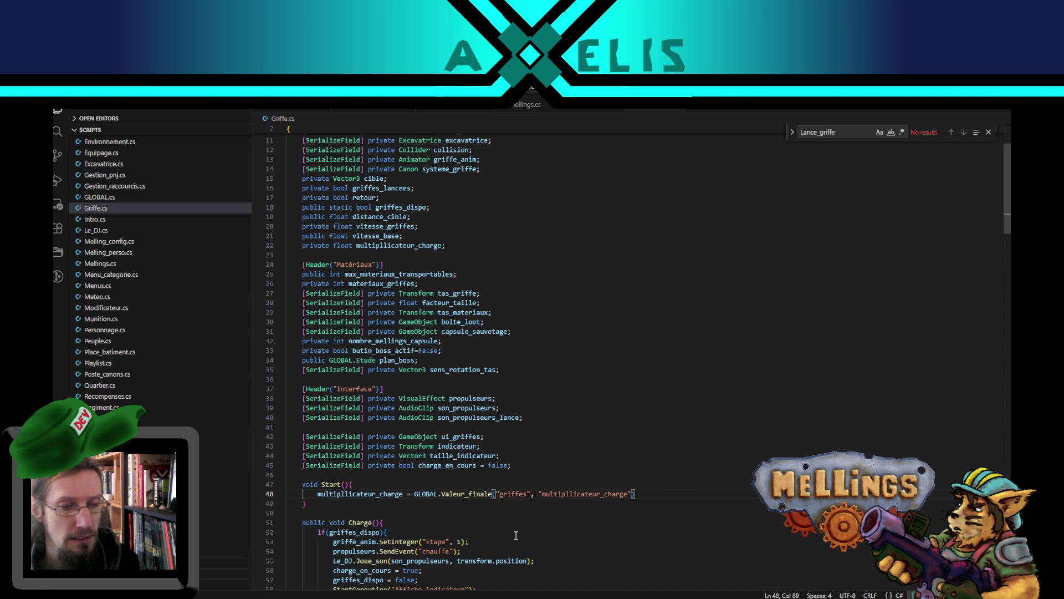
pyautogui.click(645, 493)
pyautogui.write(';')
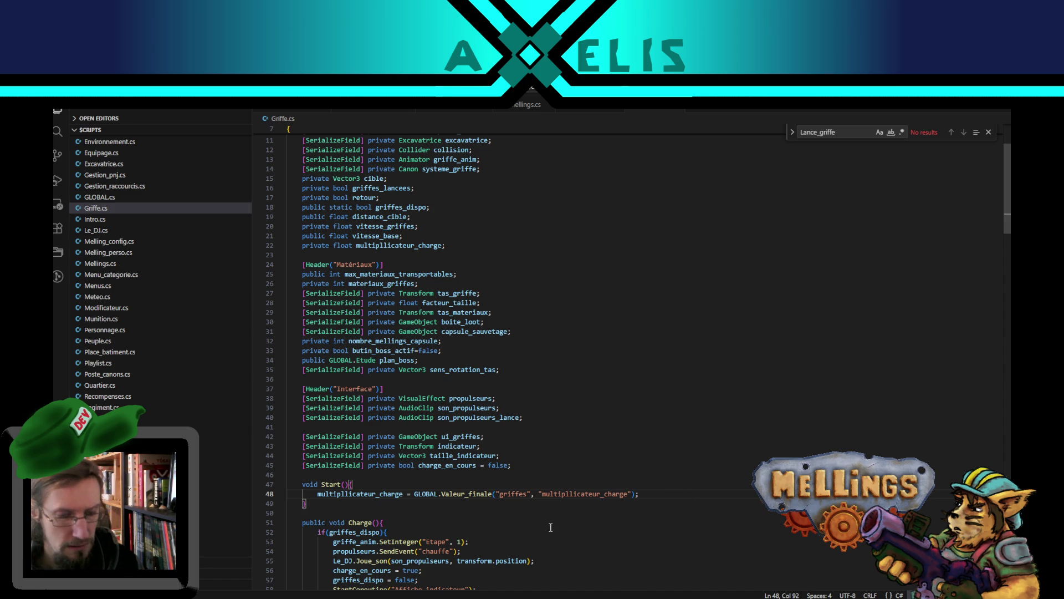
pyautogui.hotkey('alt', 'Tab')
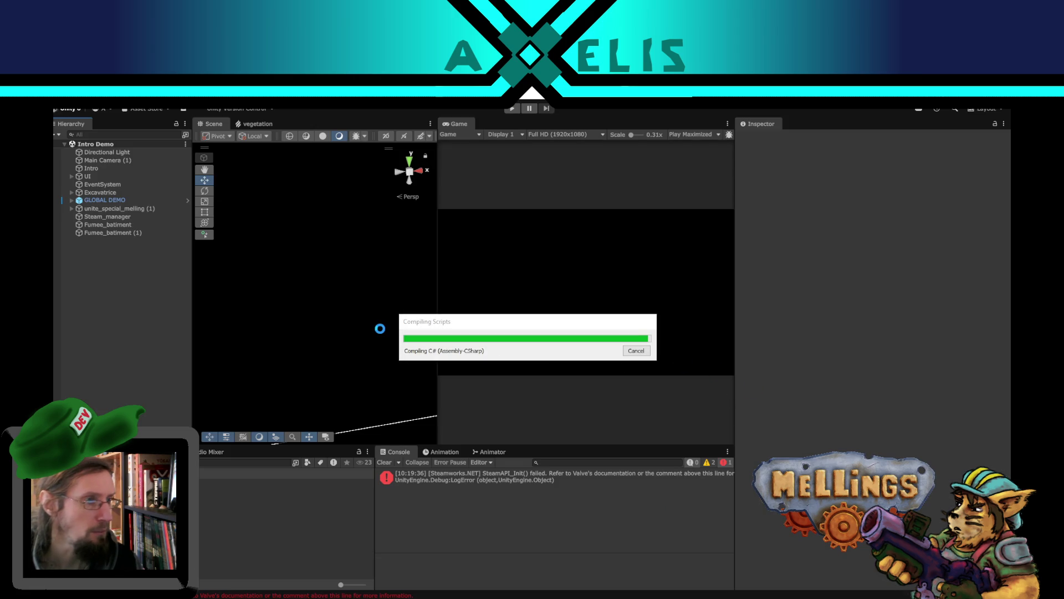
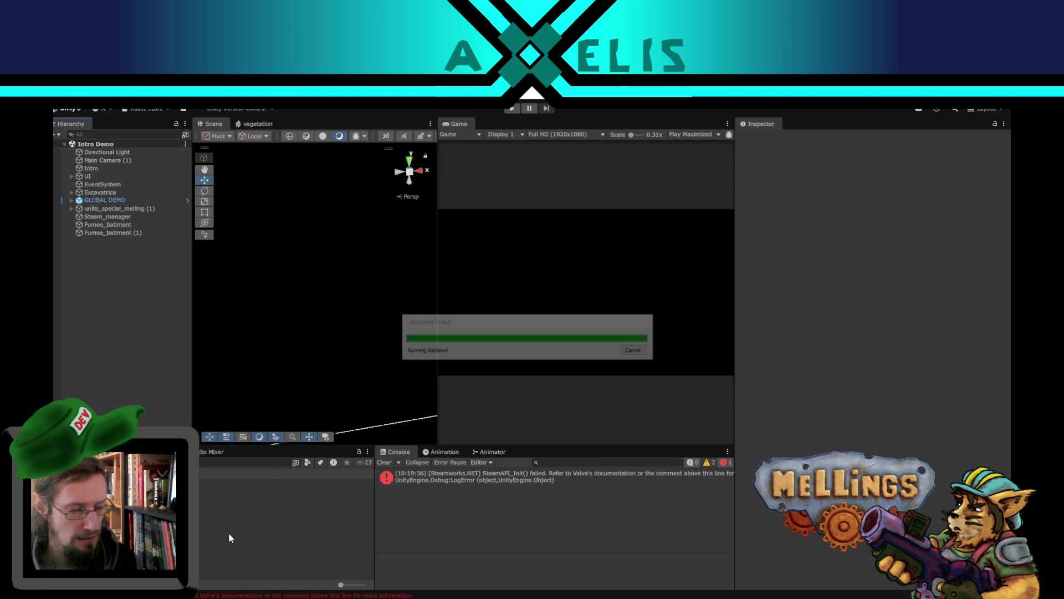
# - Rename GLOBAL DEMO's stat Element 2 to multipllicateur_charge and return to the Intro Demo scene
pyautogui.click(187, 201)
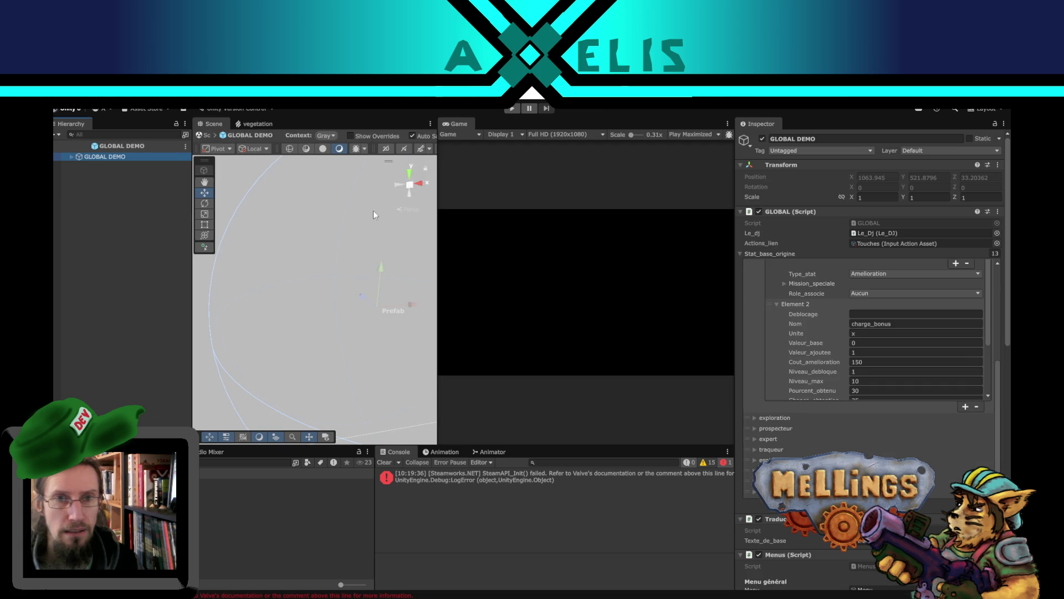
pyautogui.click(927, 320)
pyautogui.write('multipllicateur_charge')
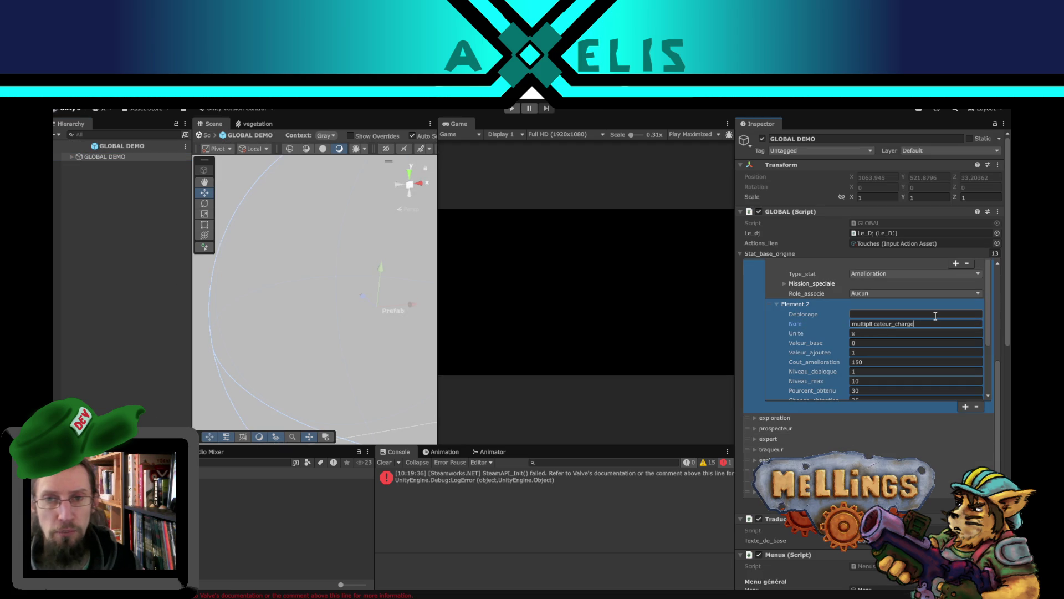
pyautogui.click(746, 328)
pyautogui.click(109, 316)
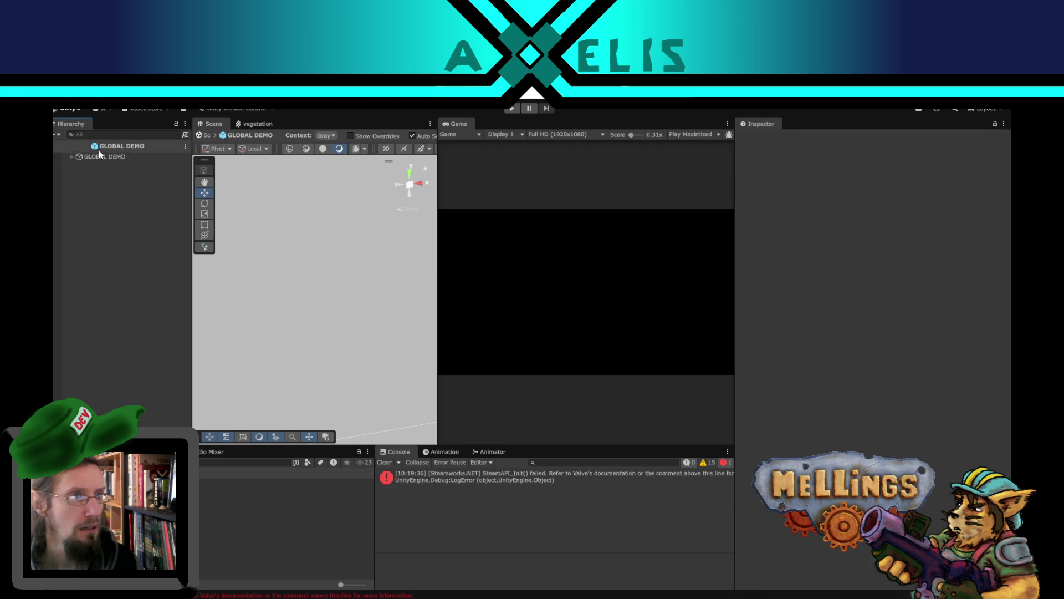
pyautogui.click(62, 146)
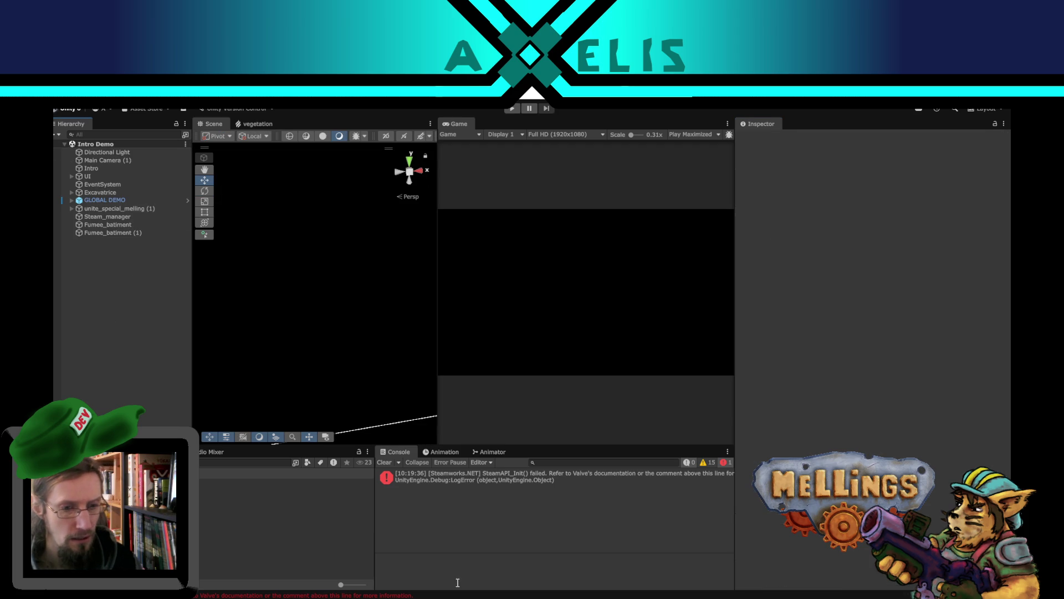
pyautogui.hotkey('alt', 'Tab')
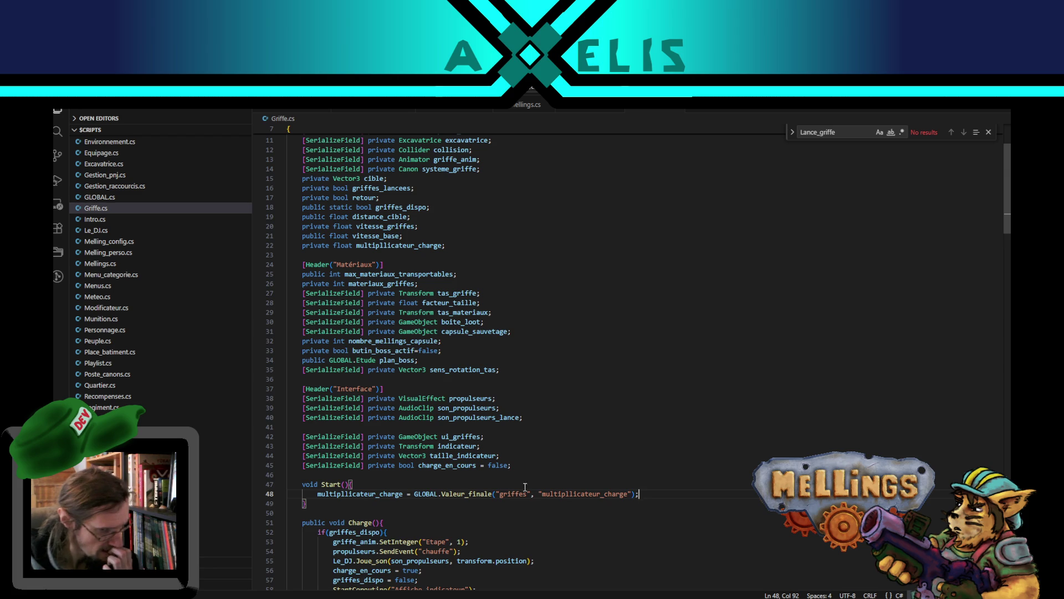
# - Review Griffe.cs's Start() and the other uses of multipllicateur_charge
pyautogui.scroll(-4, 583, 496)
pyautogui.scroll(-4, 443, 381)
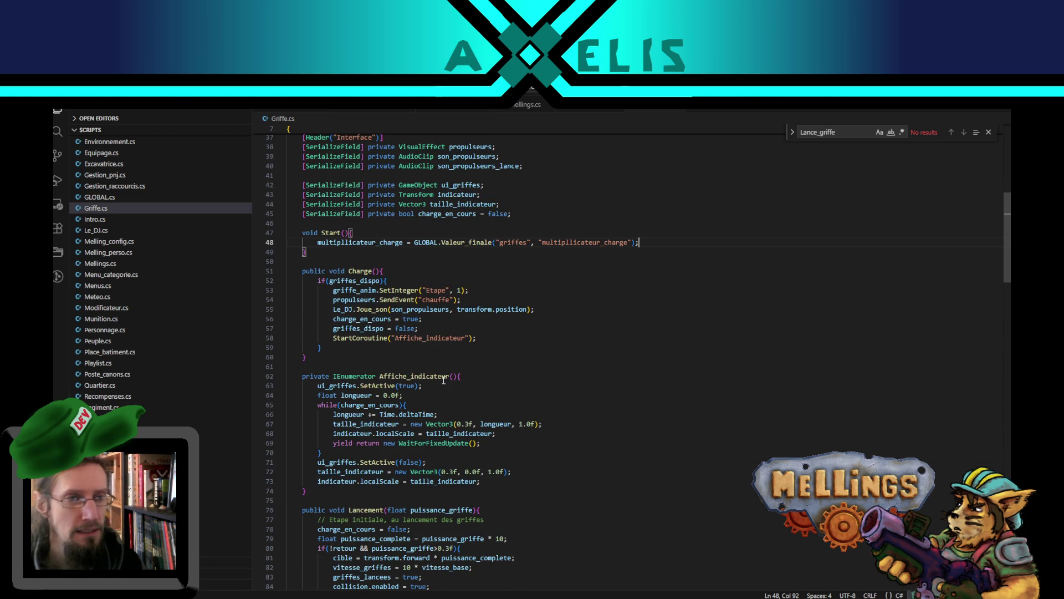
pyautogui.scroll(7, 446, 388)
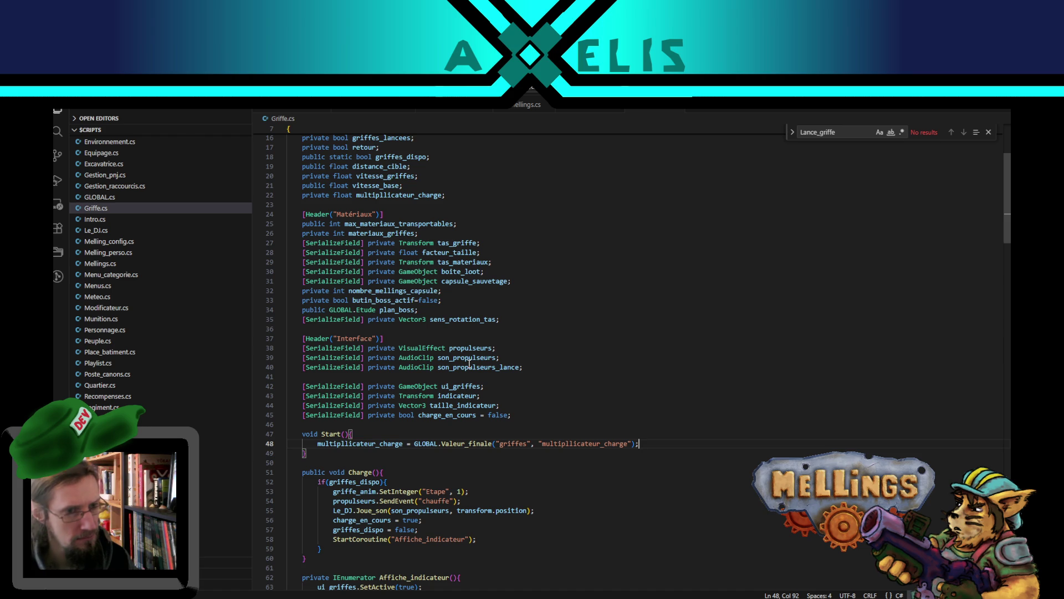
pyautogui.doubleClick(386, 443)
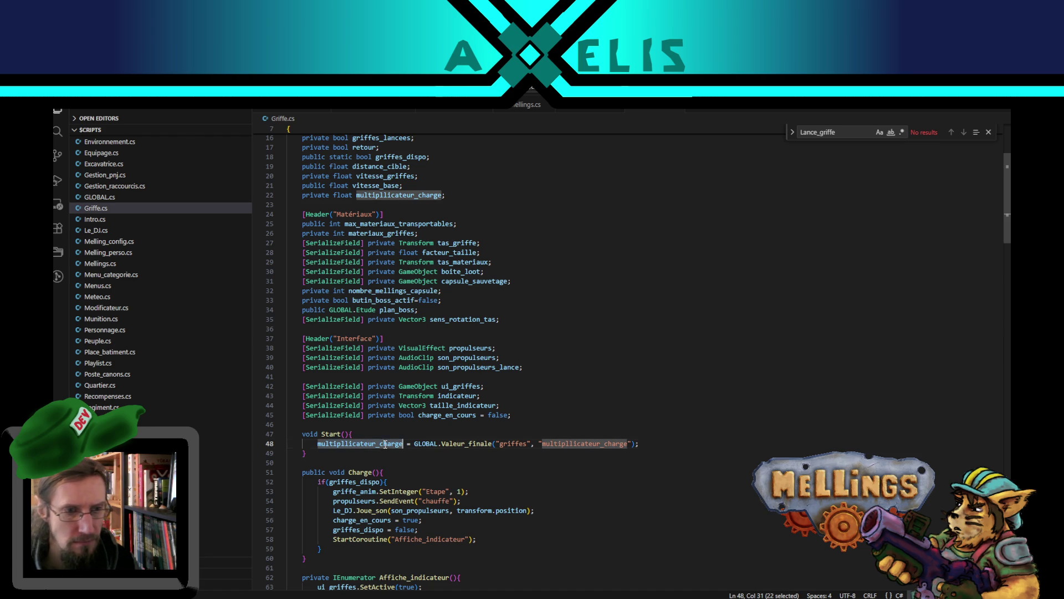
pyautogui.scroll(-9, 338, 374)
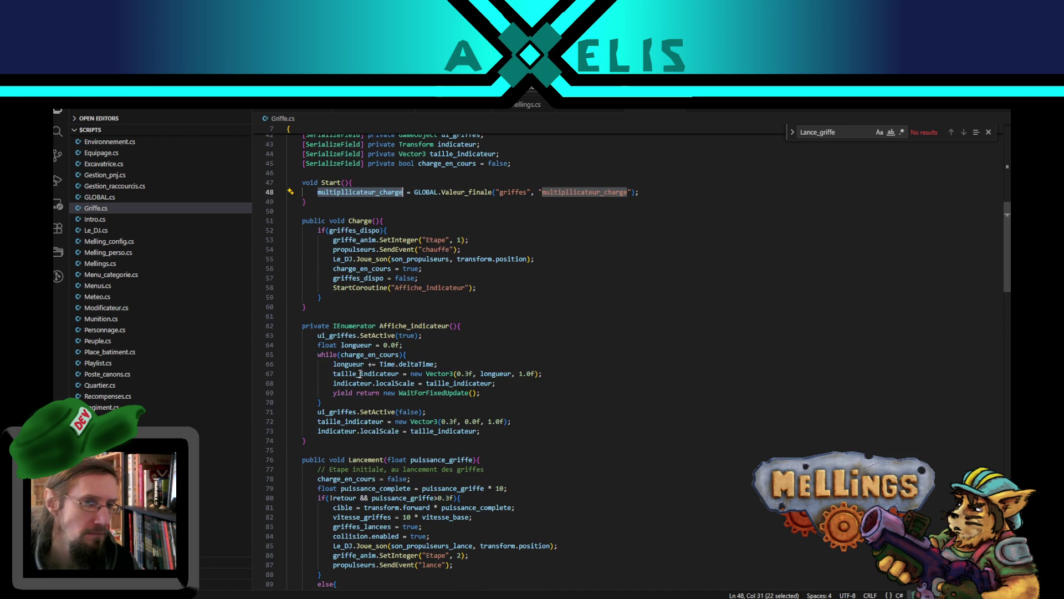
pyautogui.click(463, 326)
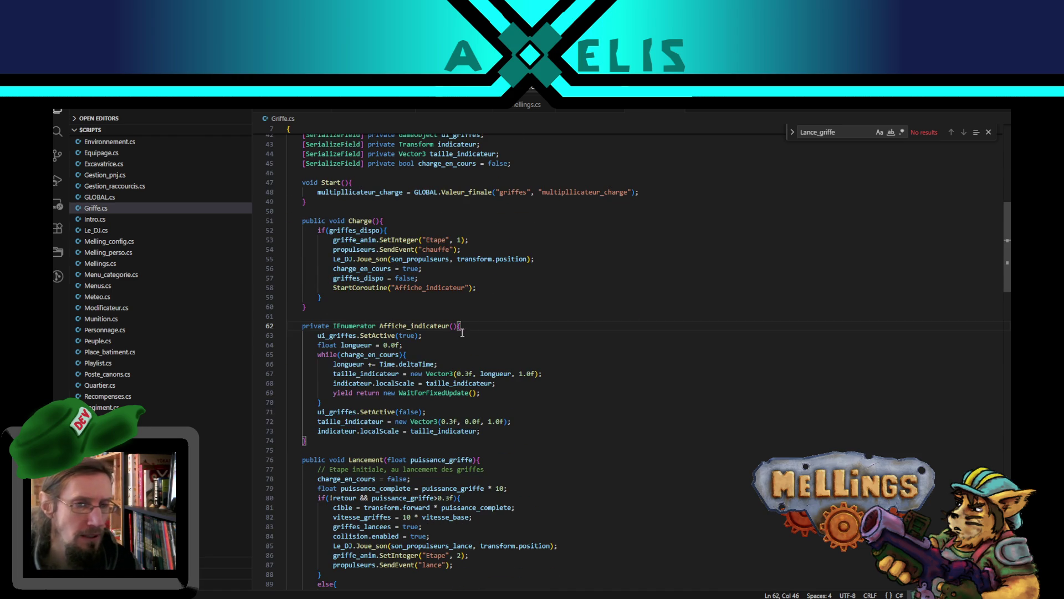
# - Read through the Lancement and Crash code in Griffe.cs, then go back to Unity
pyautogui.scroll(-4, 434, 331)
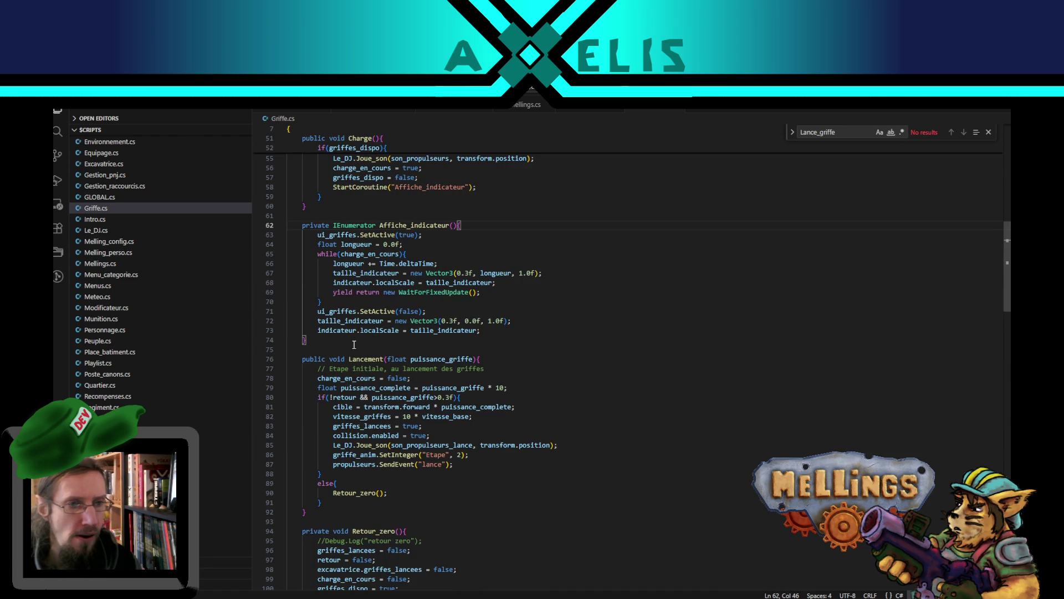
pyautogui.scroll(-4, 401, 427)
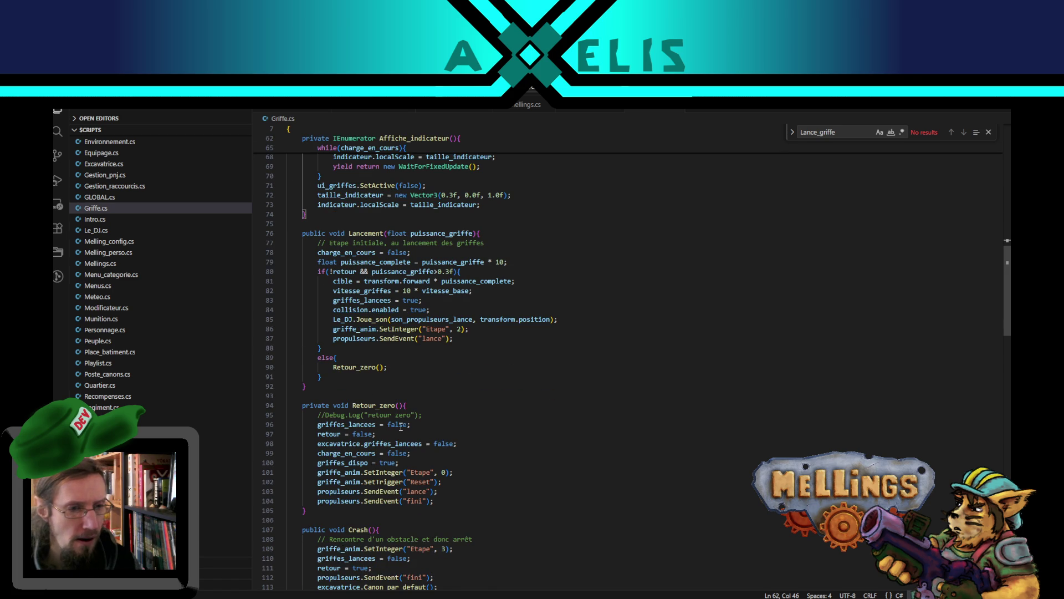
pyautogui.scroll(-4, 401, 427)
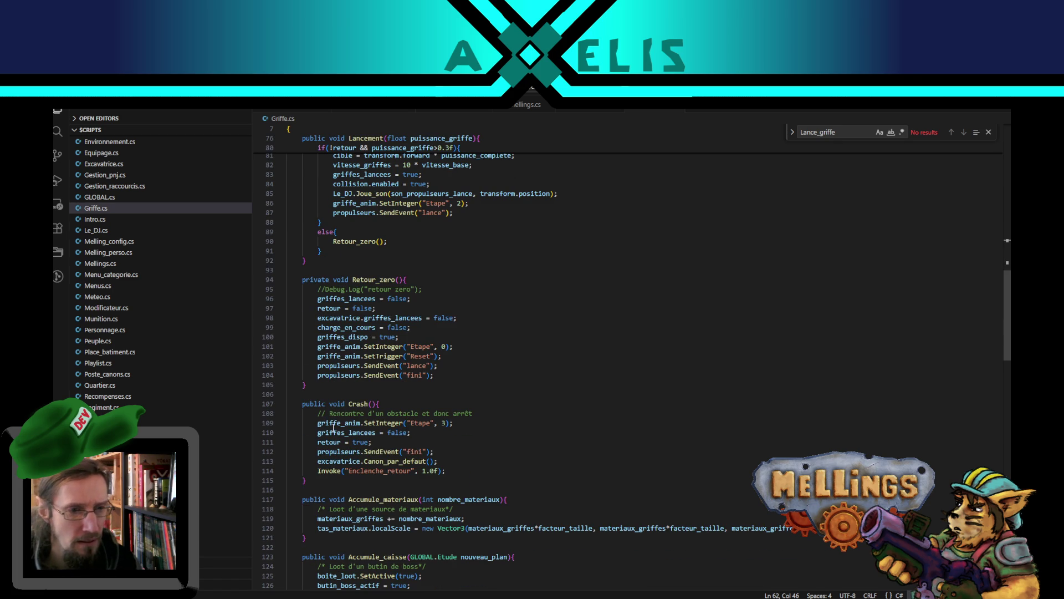
pyautogui.doubleClick(351, 404)
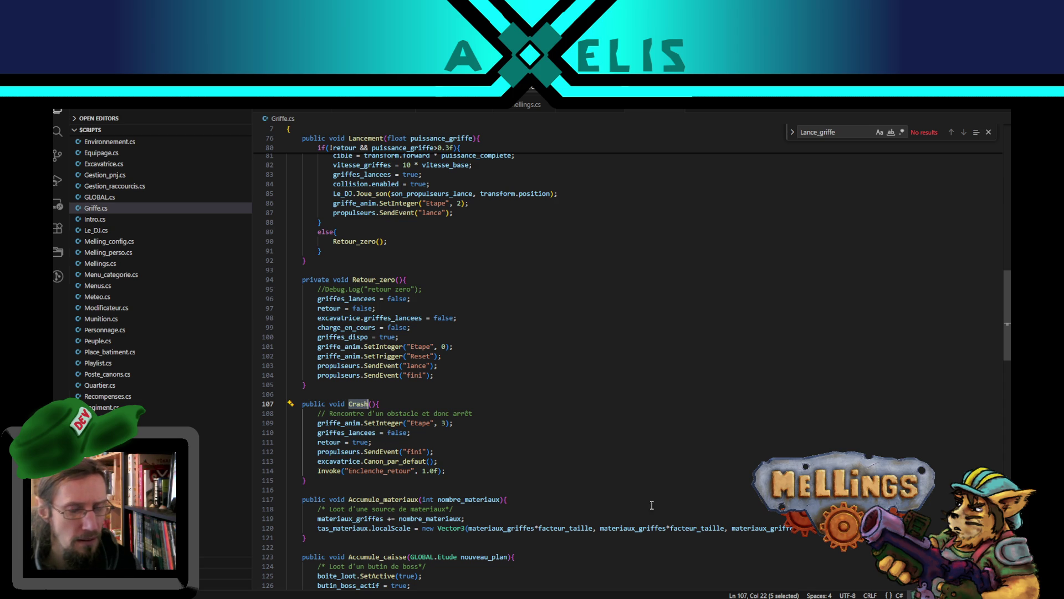
pyautogui.scroll(5, 441, 402)
pyautogui.scroll(3, 439, 402)
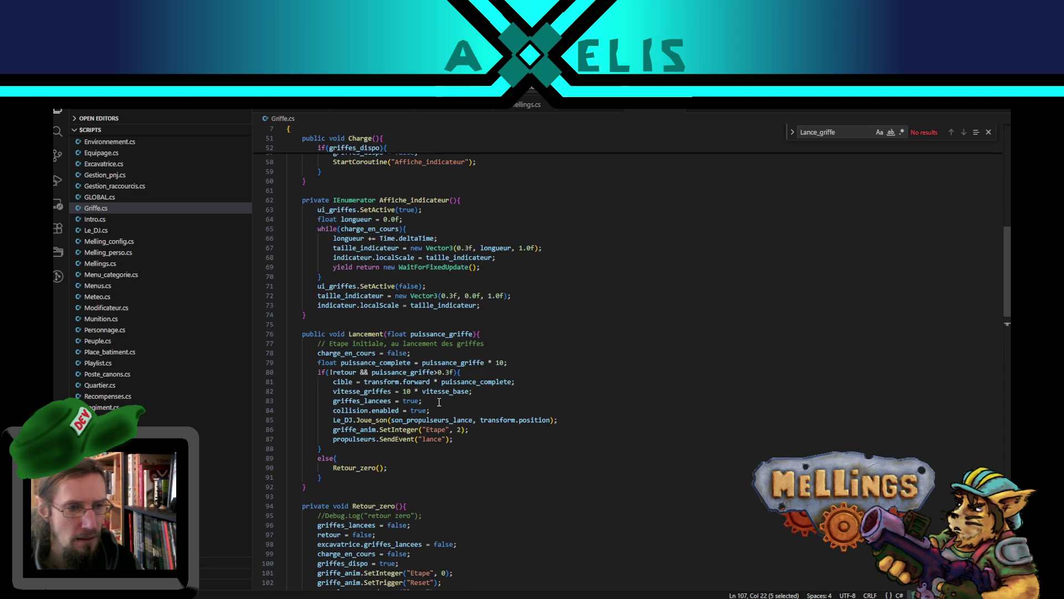
pyautogui.scroll(3, 439, 402)
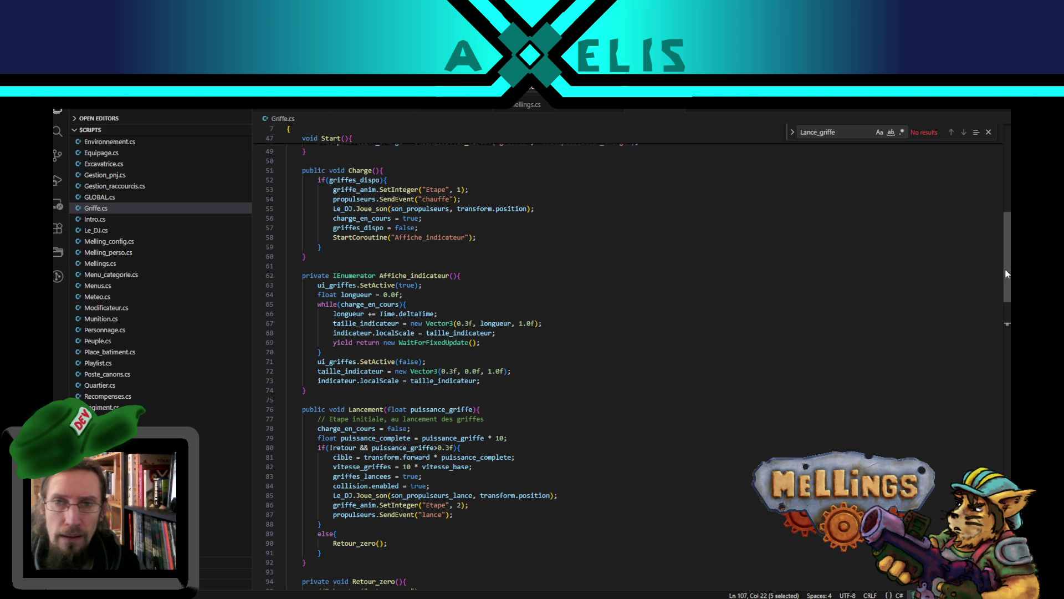
pyautogui.moveTo(1005, 302); pyautogui.dragTo(971, 119)
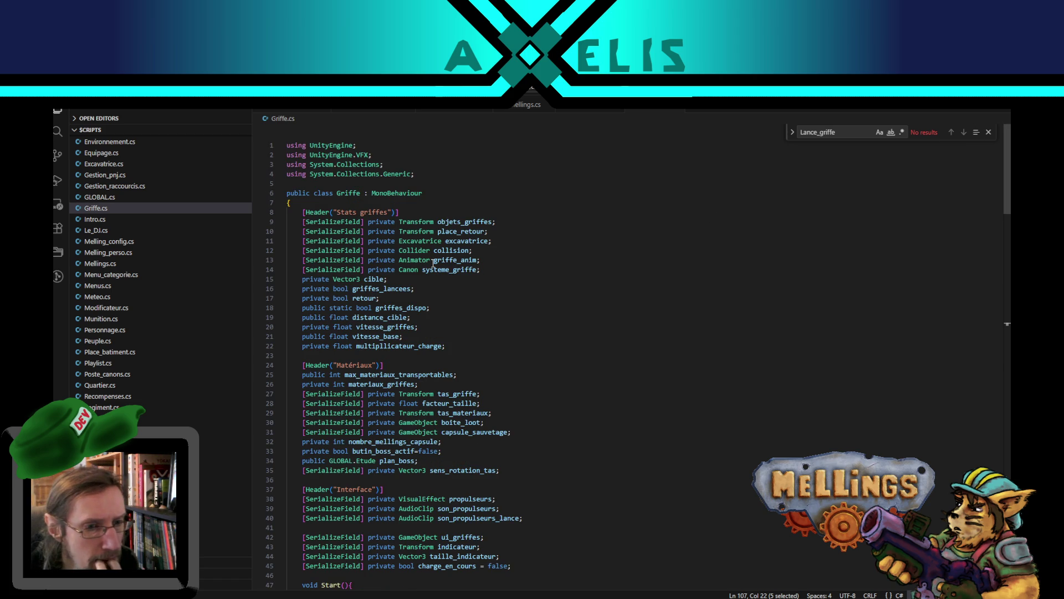
pyautogui.scroll(-1, 433, 260)
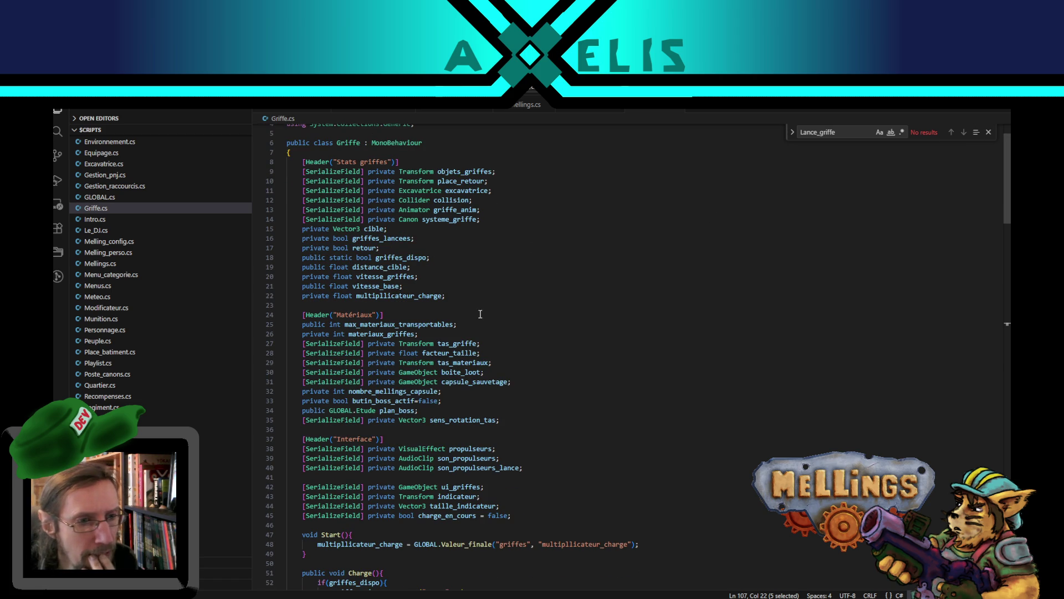
pyautogui.hotkey('alt', 'Tab')
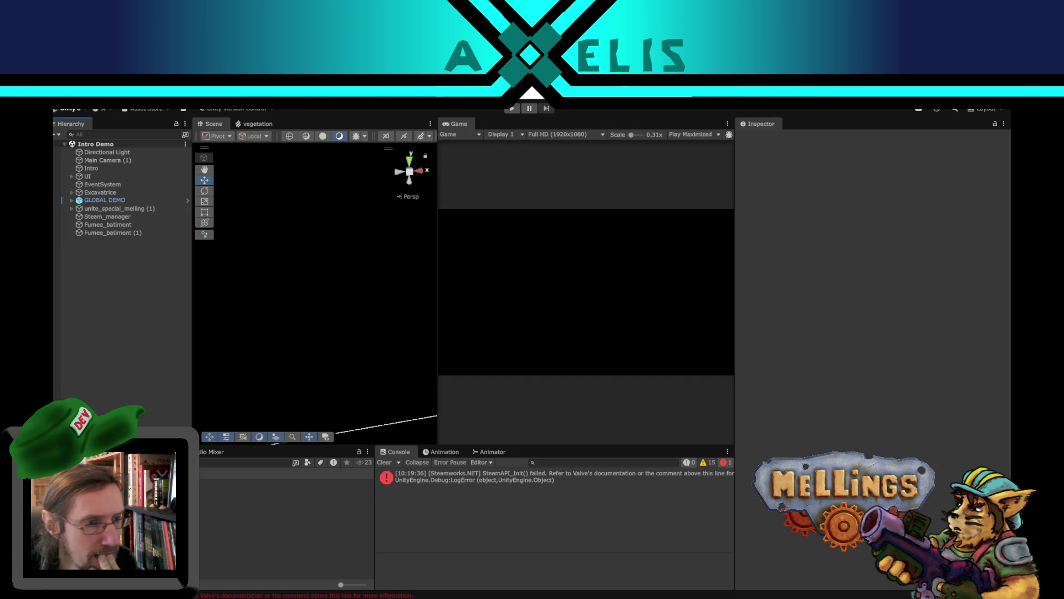
# - Open the Bataille scene and expand Excavatrice and its Griffes child in the Hierarchy
pyautogui.doubleClick(250, 507)
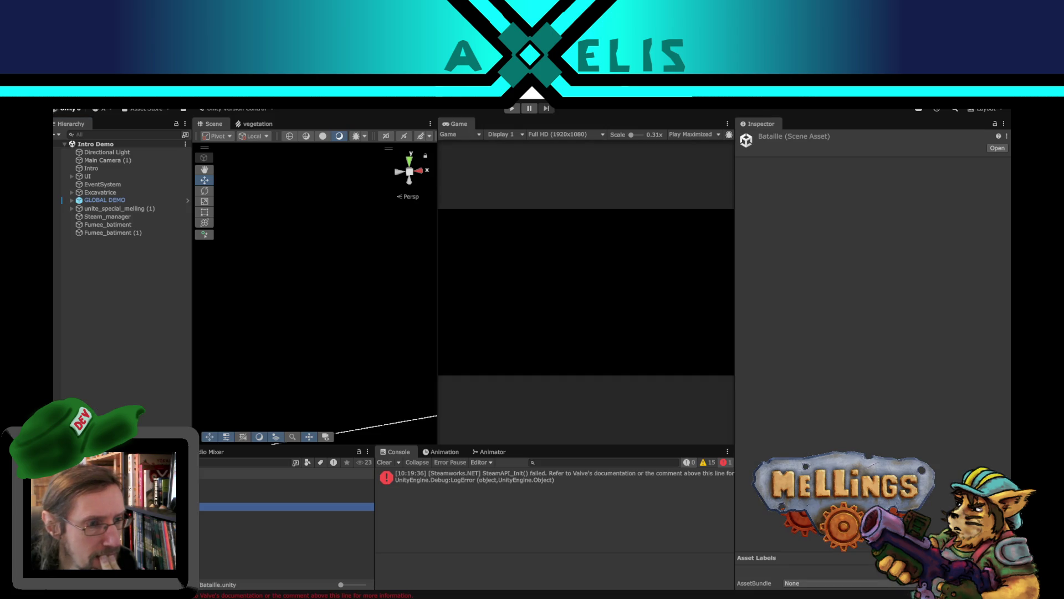
pyautogui.click(71, 176)
pyautogui.click(71, 176)
pyautogui.click(99, 208)
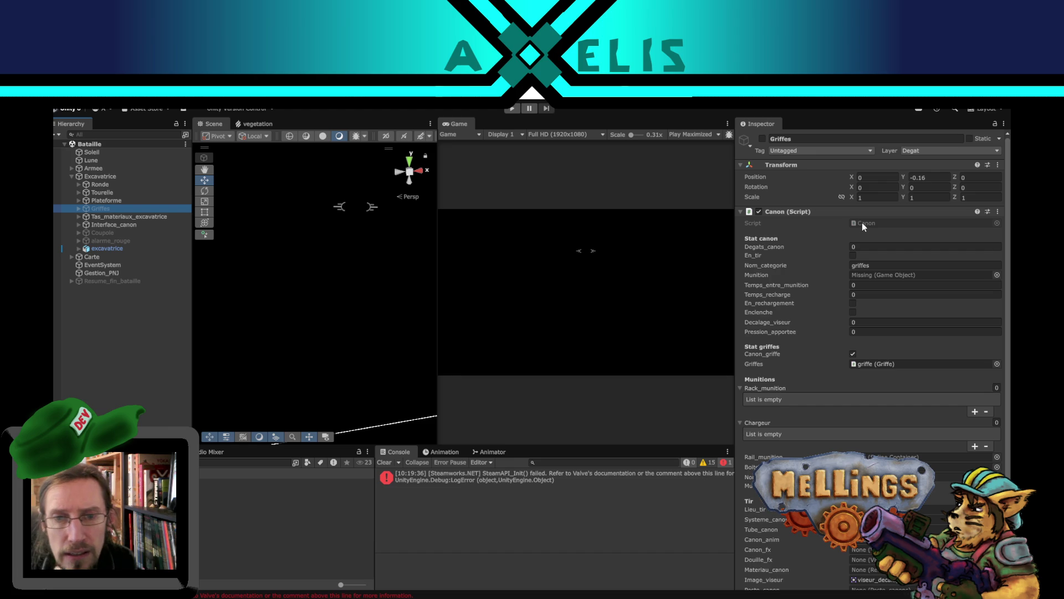
pyautogui.click(79, 209)
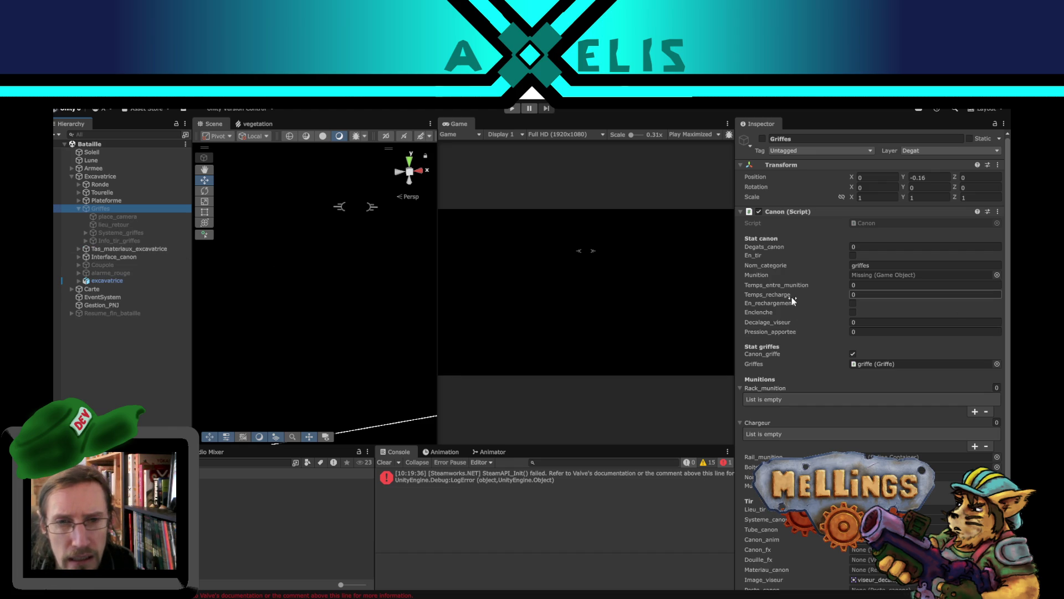
pyautogui.scroll(-4, 791, 307)
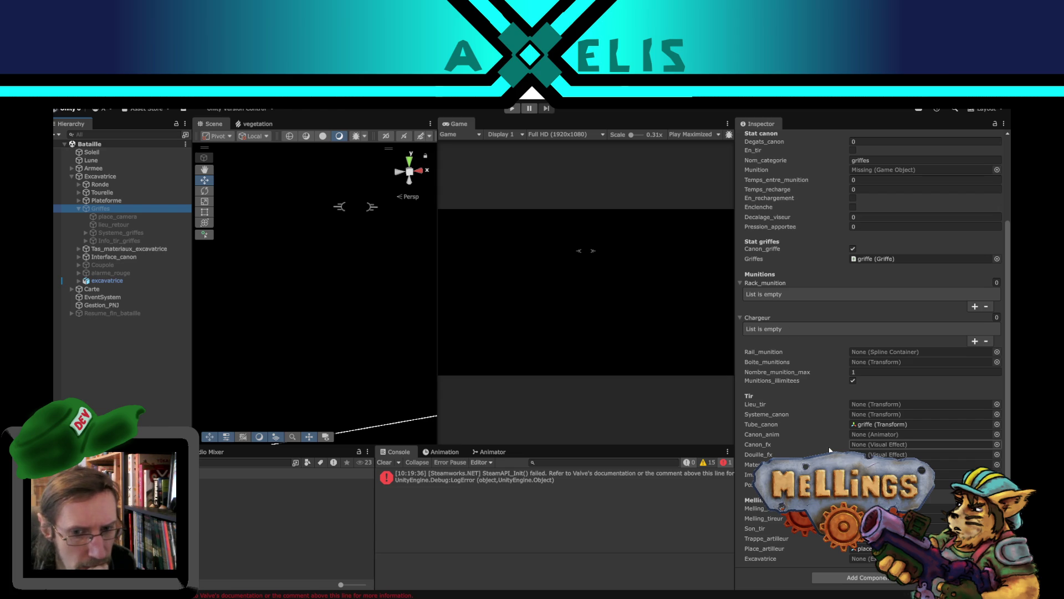
# - Follow the Griffes field to the griffe object and review its Zone_degat component
pyautogui.hotkey('alt', 'Tab')
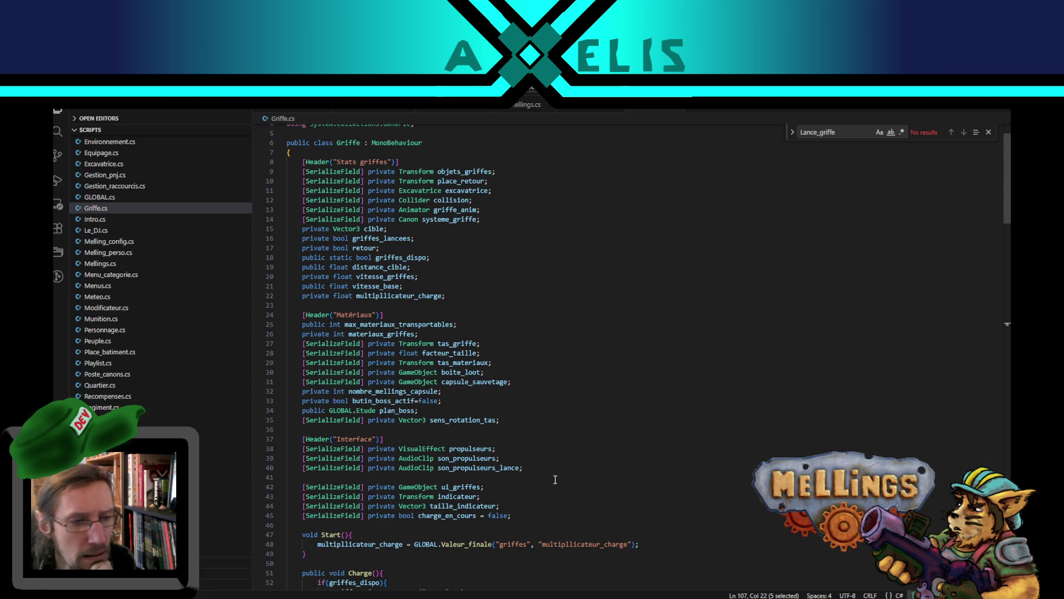
pyautogui.scroll(-10, 558, 430)
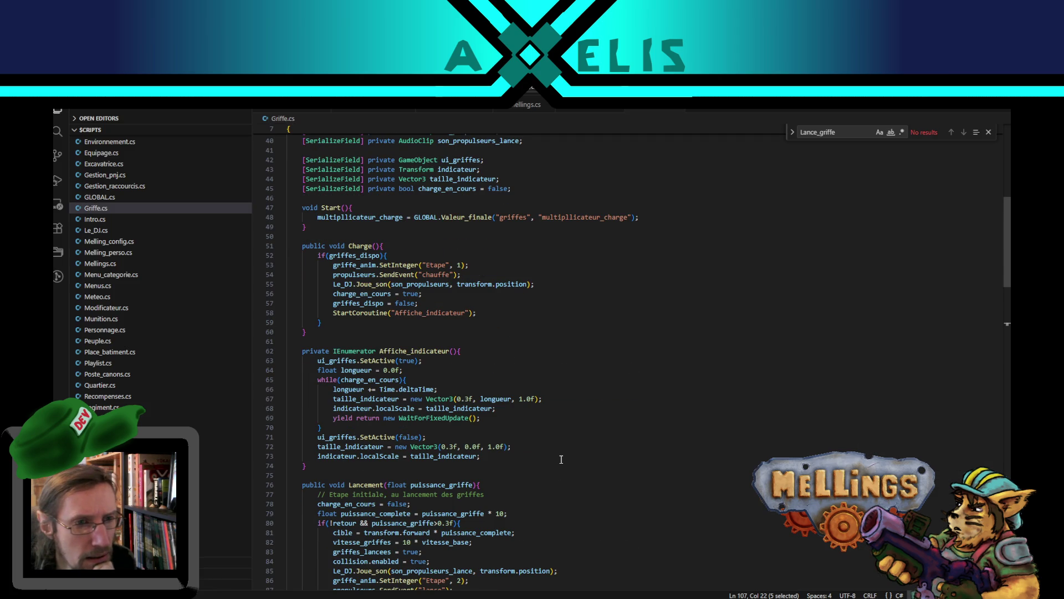
pyautogui.scroll(5, 561, 459)
pyautogui.hotkey('alt', 'Tab')
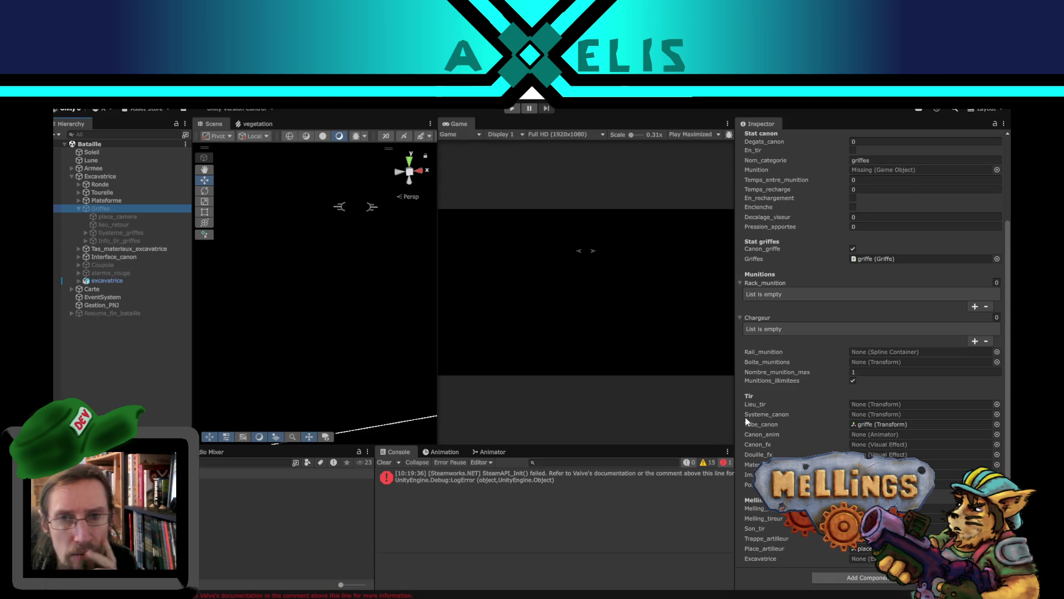
pyautogui.scroll(4, 833, 425)
pyautogui.scroll(-4, 834, 425)
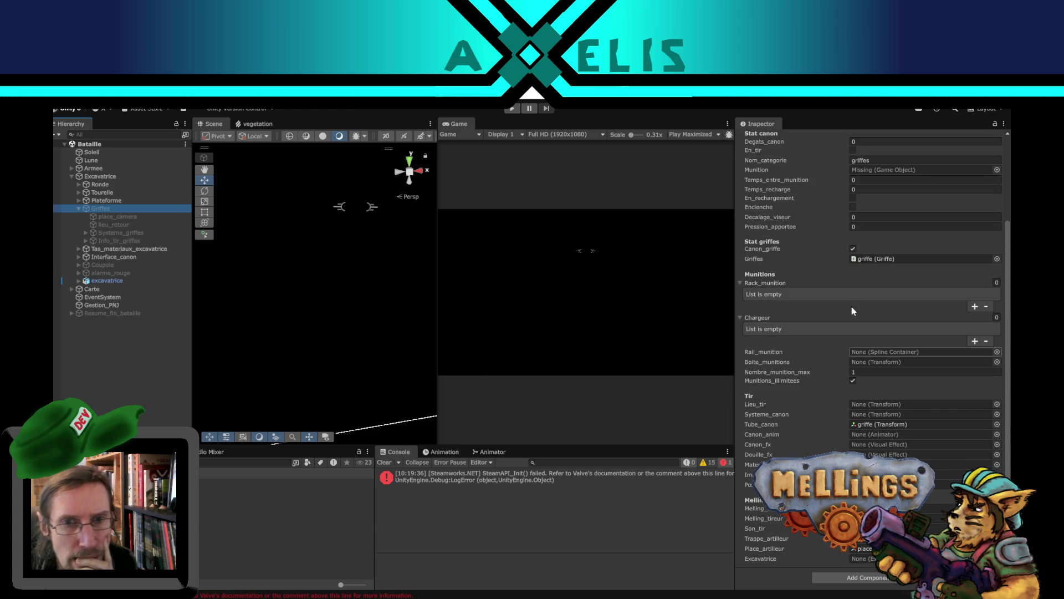
pyautogui.click(884, 258)
pyautogui.click(112, 241)
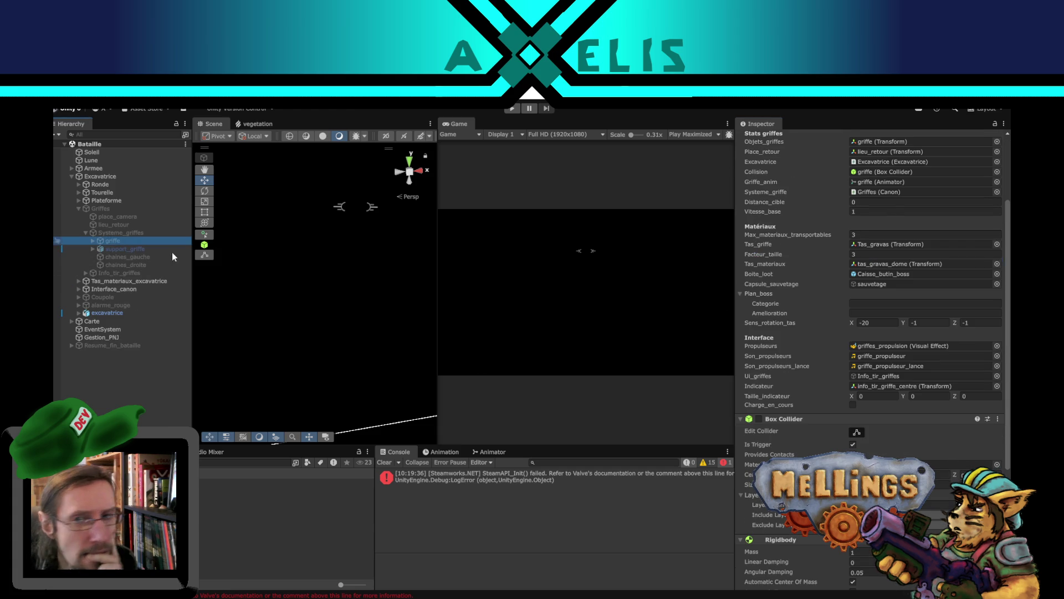
pyautogui.scroll(-3, 818, 377)
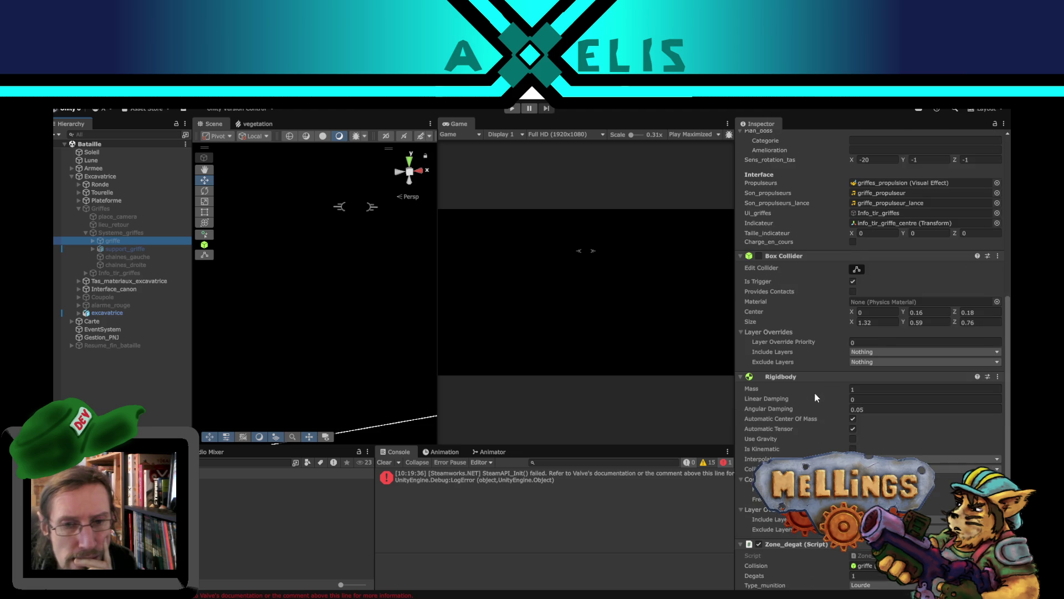
pyautogui.scroll(-1, 814, 397)
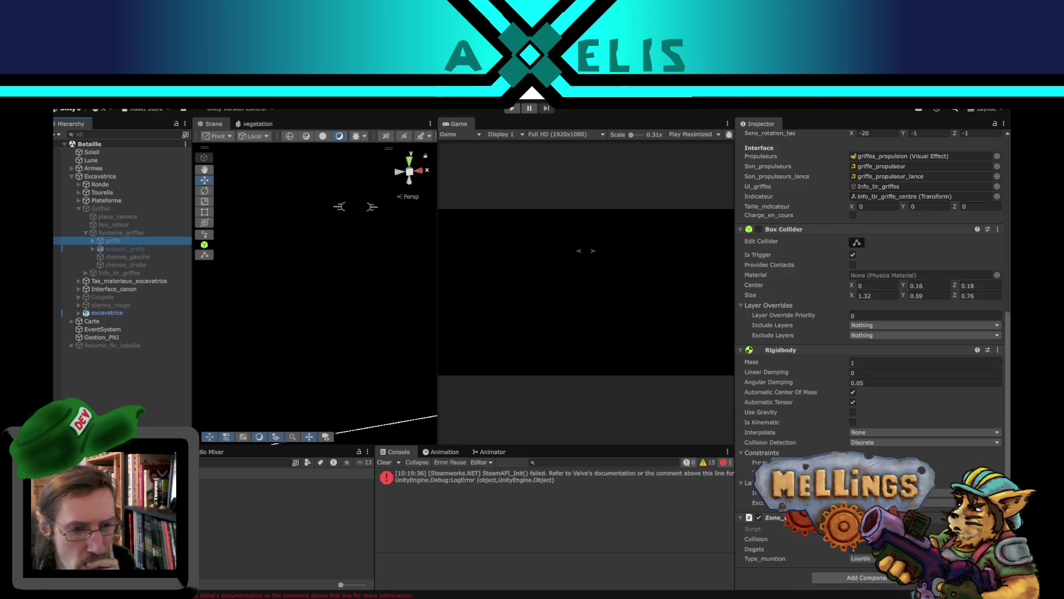
pyautogui.hotkey('alt', 'Tab')
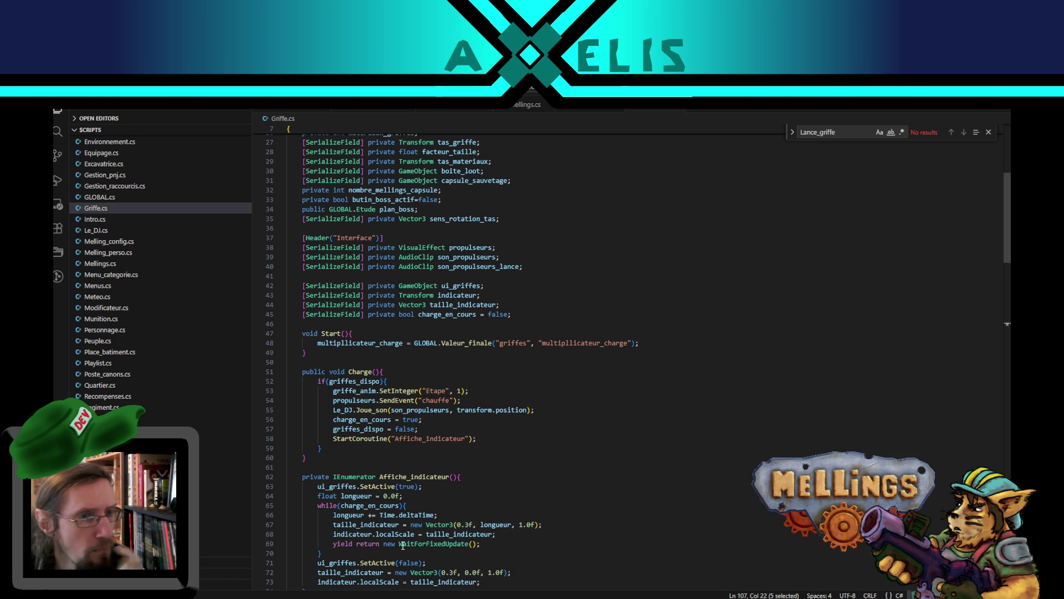
# - Duplicate the systeme_griffe field declaration on line 15 and search the file for its uses
pyautogui.scroll(4, 527, 302)
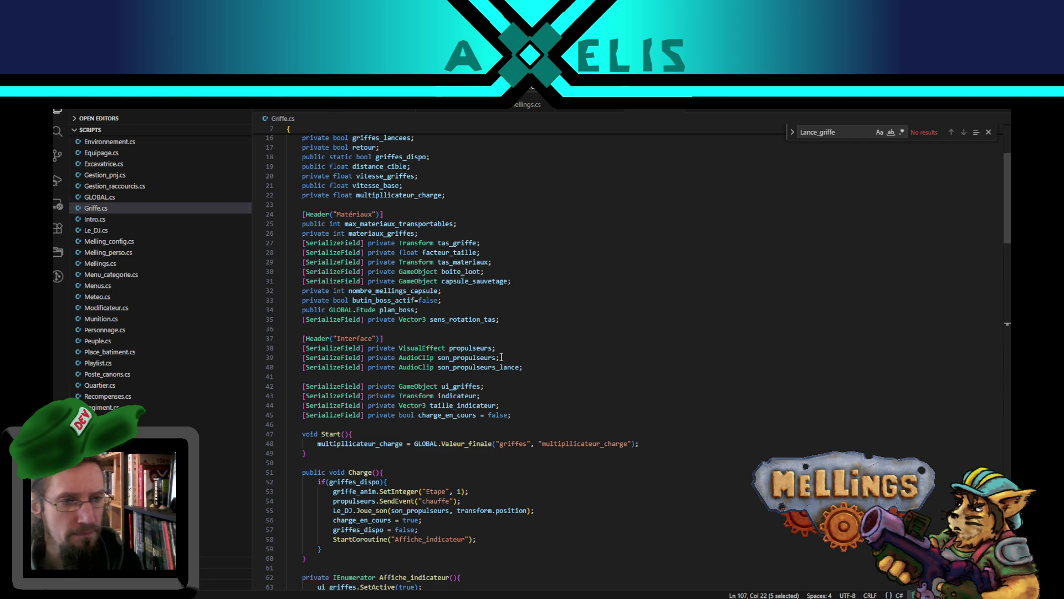
pyautogui.scroll(5, 501, 357)
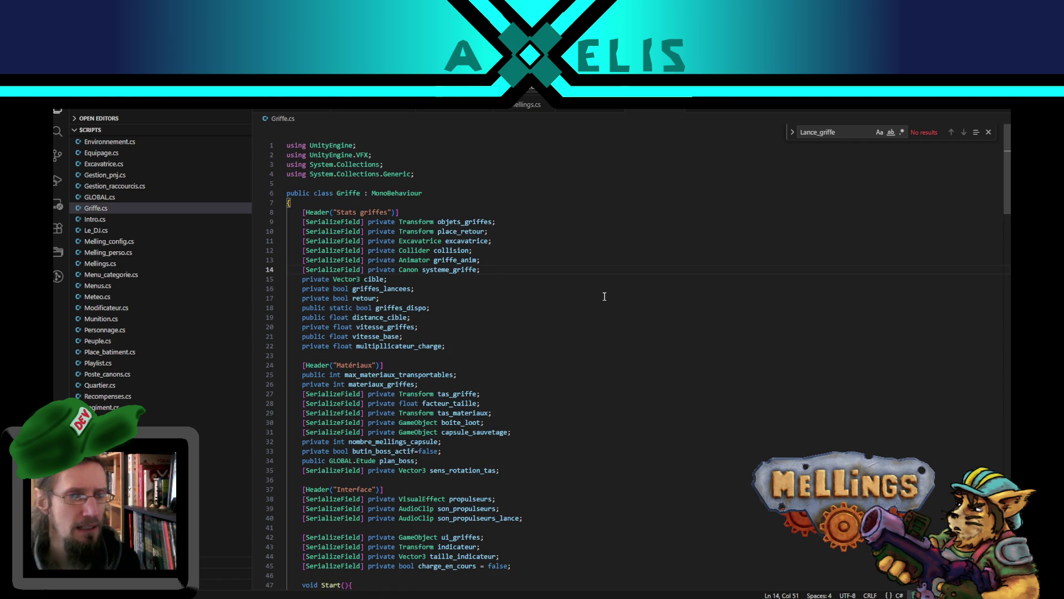
pyautogui.hotkey('shift', 'alt', 'Down')
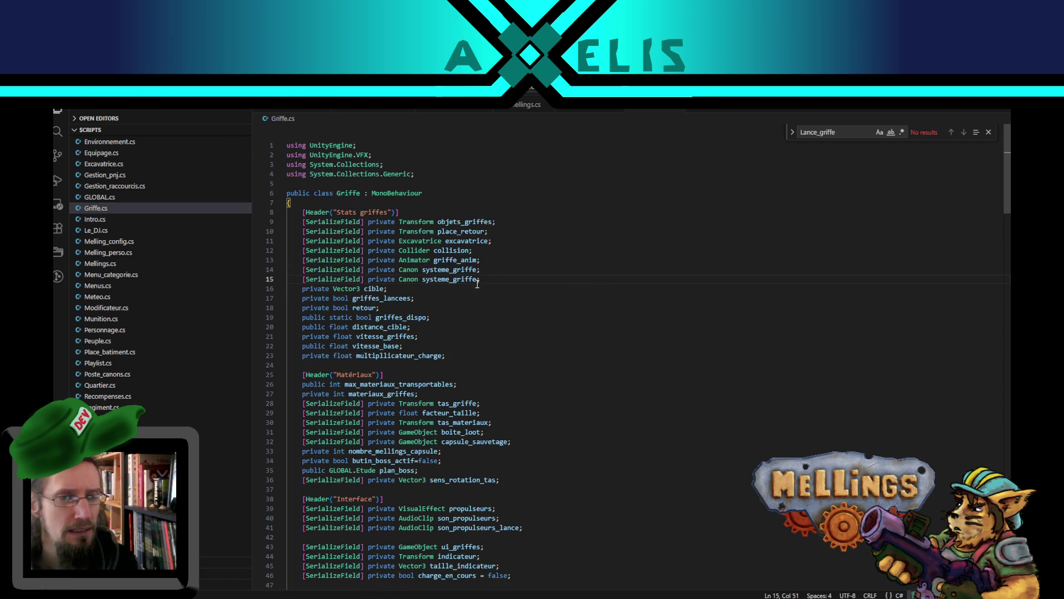
pyautogui.doubleClick(416, 279)
pyautogui.click(436, 281)
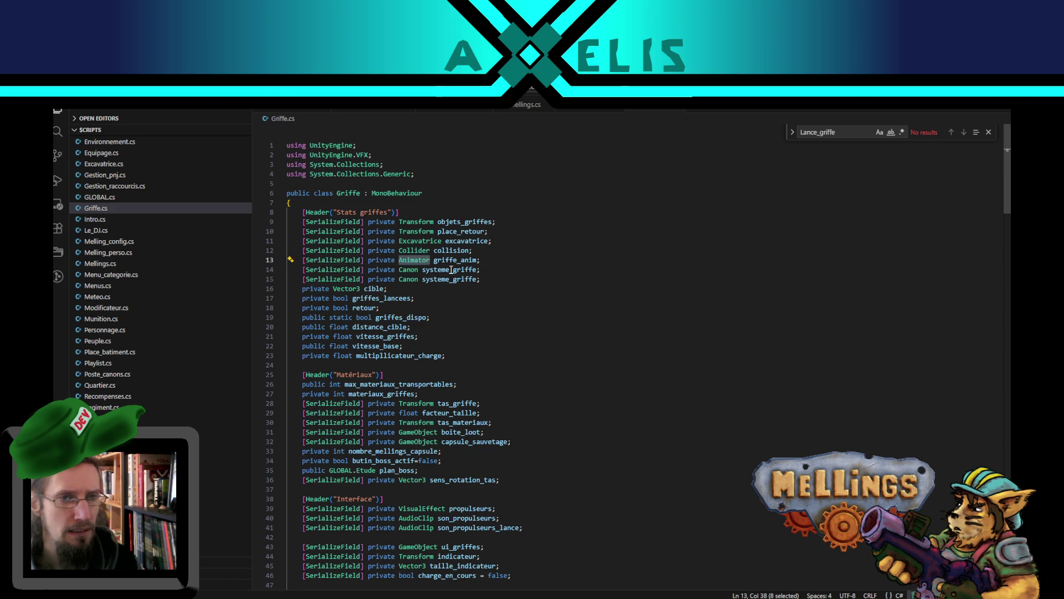
pyautogui.doubleClick(452, 270)
pyautogui.hotkey('ctrl', 'f')
pyautogui.click(963, 133)
pyautogui.click(964, 133)
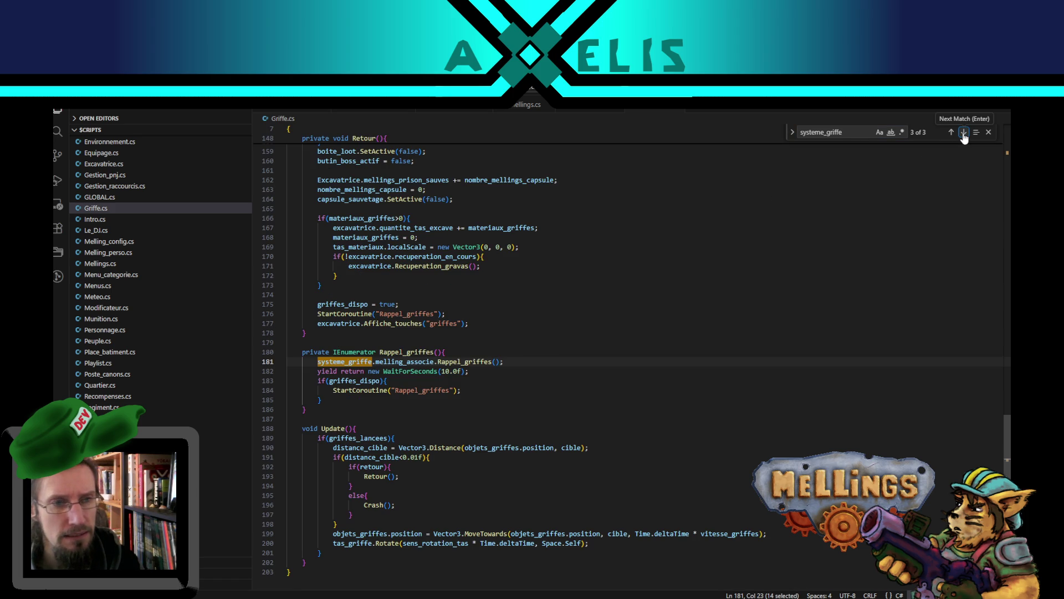
pyautogui.click(952, 135)
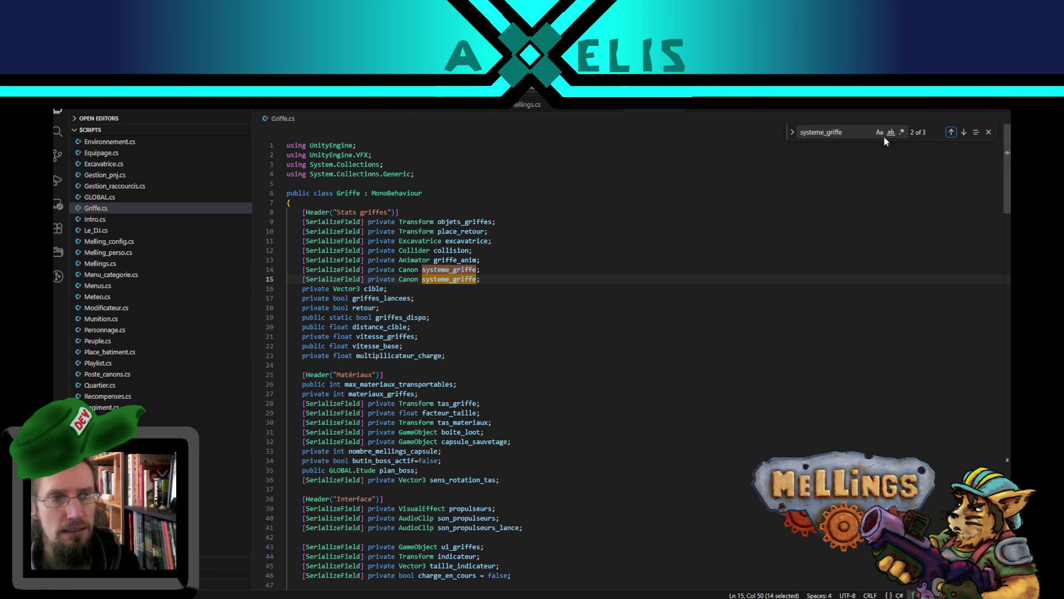
# - Change the copied field's type from Canon to Zone_degats
pyautogui.doubleClick(409, 279)
pyautogui.write('Zol')
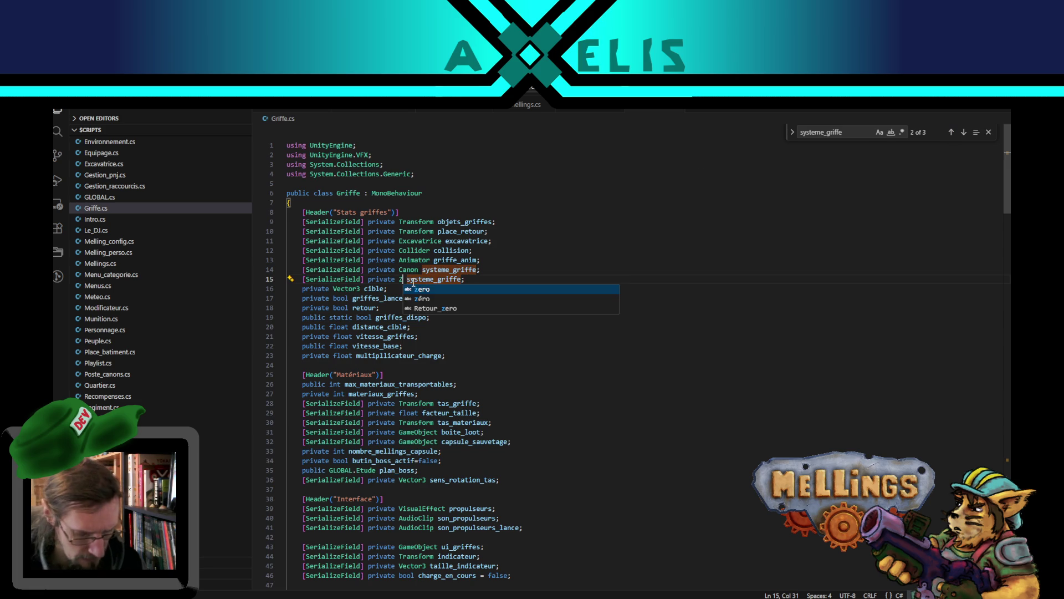
pyautogui.press('BackSpace')
pyautogui.write('ne')
pyautogui.press('BackSpace')
pyautogui.write('_degats')
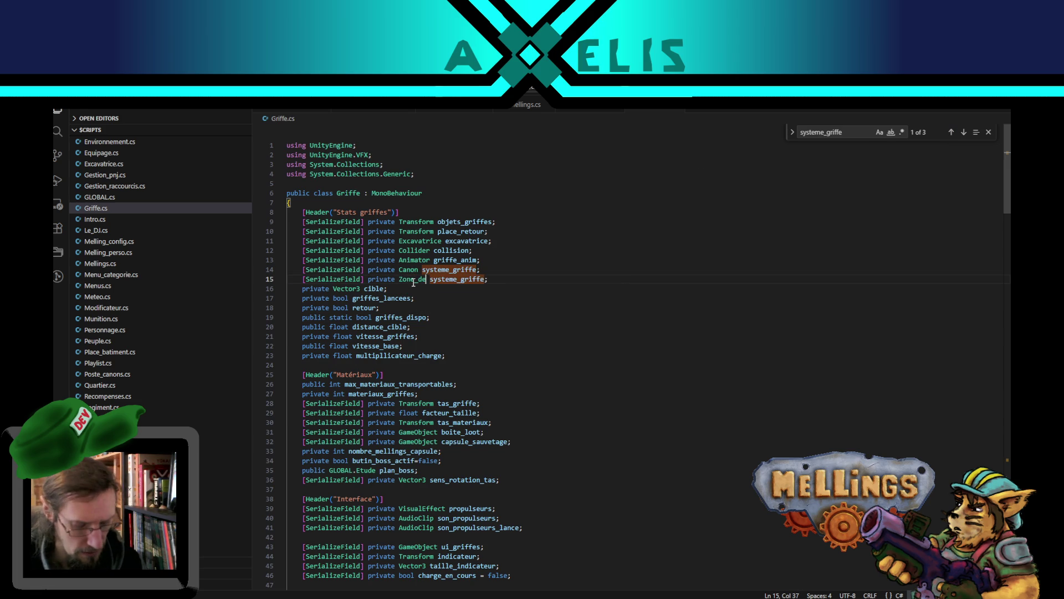
# - Name the copied field zone_degats and save so Unity recompiles
pyautogui.doubleClick(462, 279)
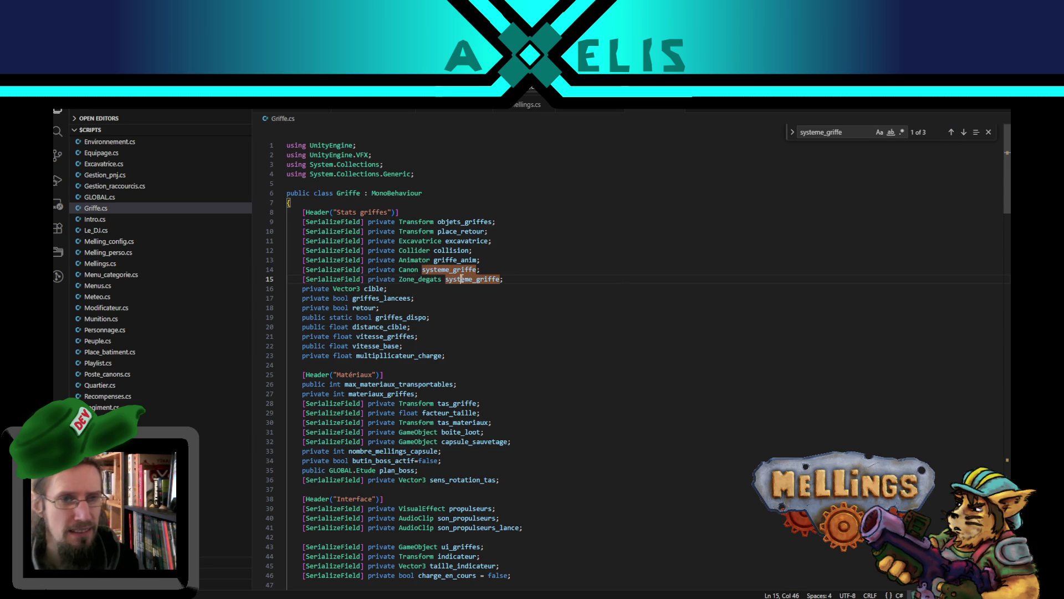
pyautogui.write('degats_')
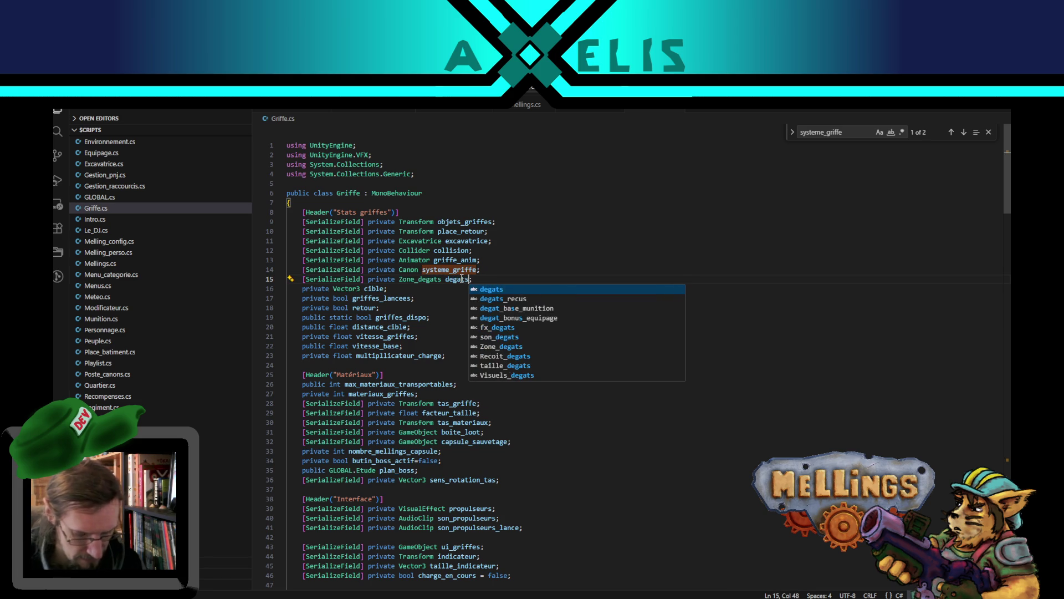
pyautogui.press('BackSpace')
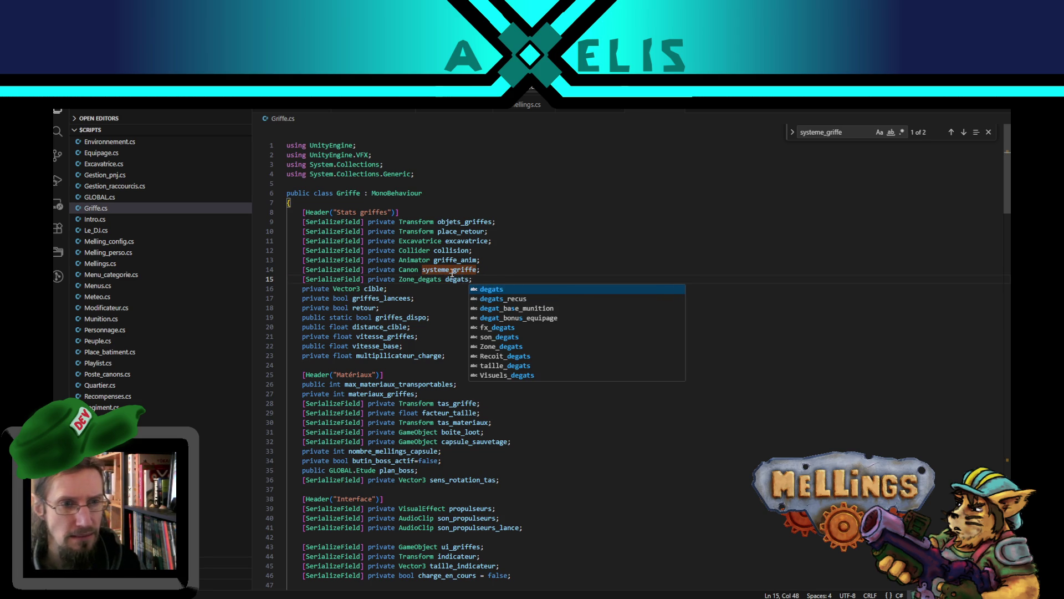
pyautogui.click(443, 279)
pyautogui.write('zone_d')
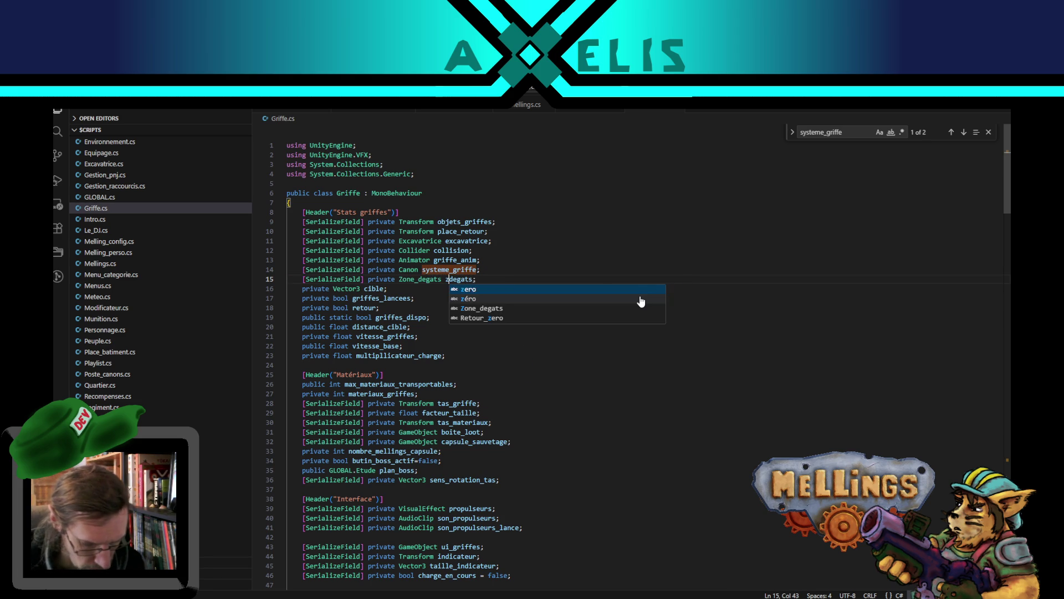
pyautogui.press('BackSpace')
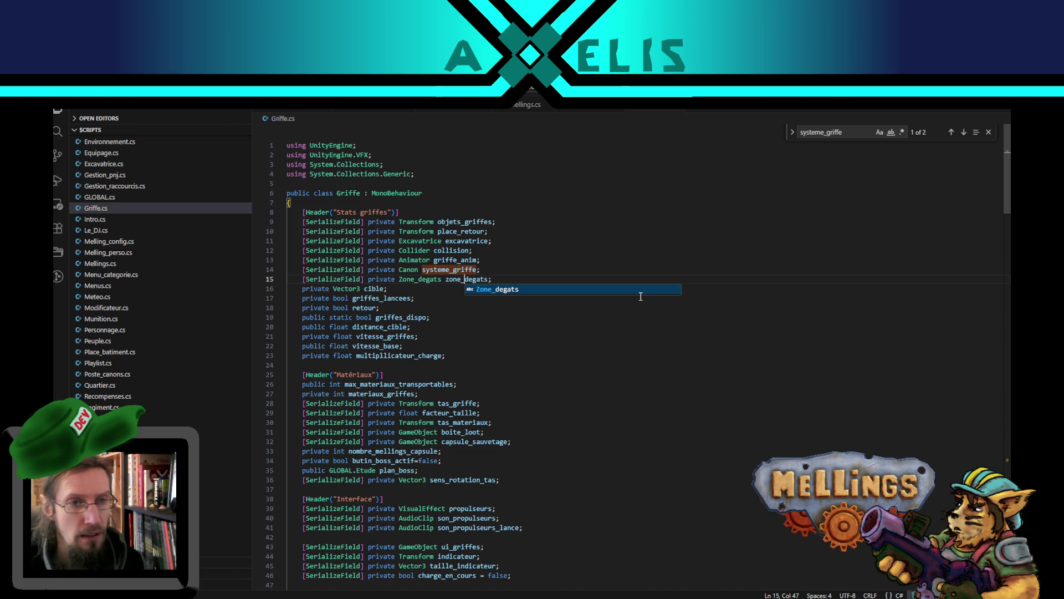
pyautogui.press('Escape')
pyautogui.doubleClick(458, 279)
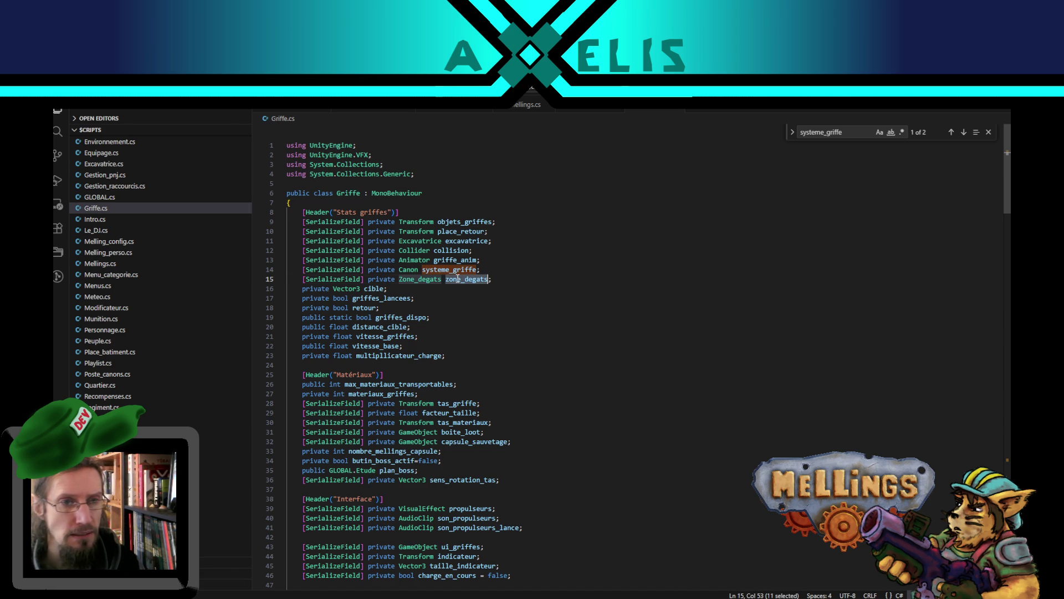
pyautogui.hotkey('alt', 'Tab')
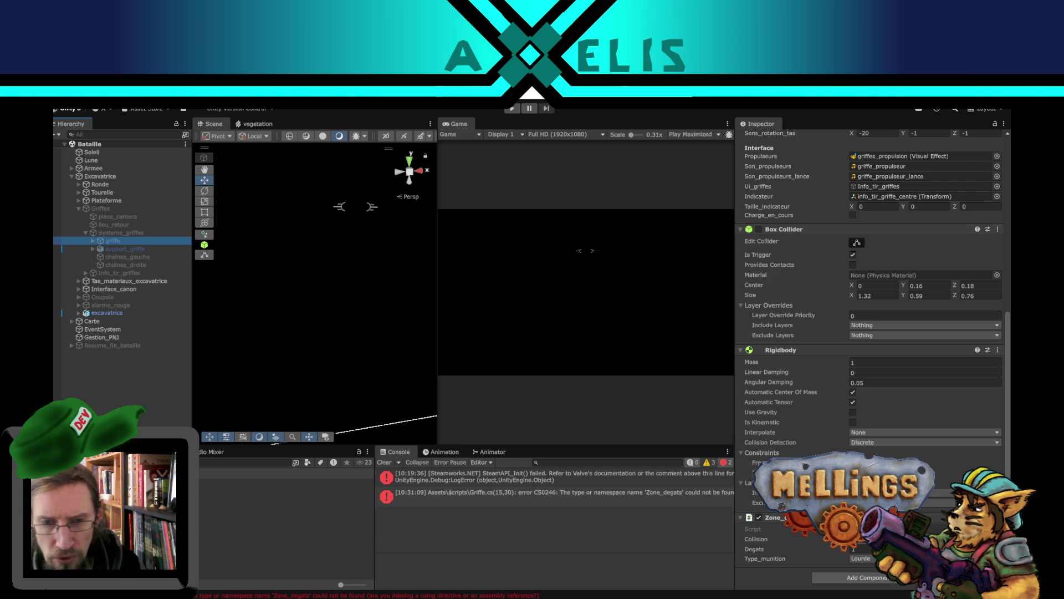
# - Jump from the CS0246 error to Griffe.cs line 15 and change the type to Zone_degat
pyautogui.doubleClick(441, 492)
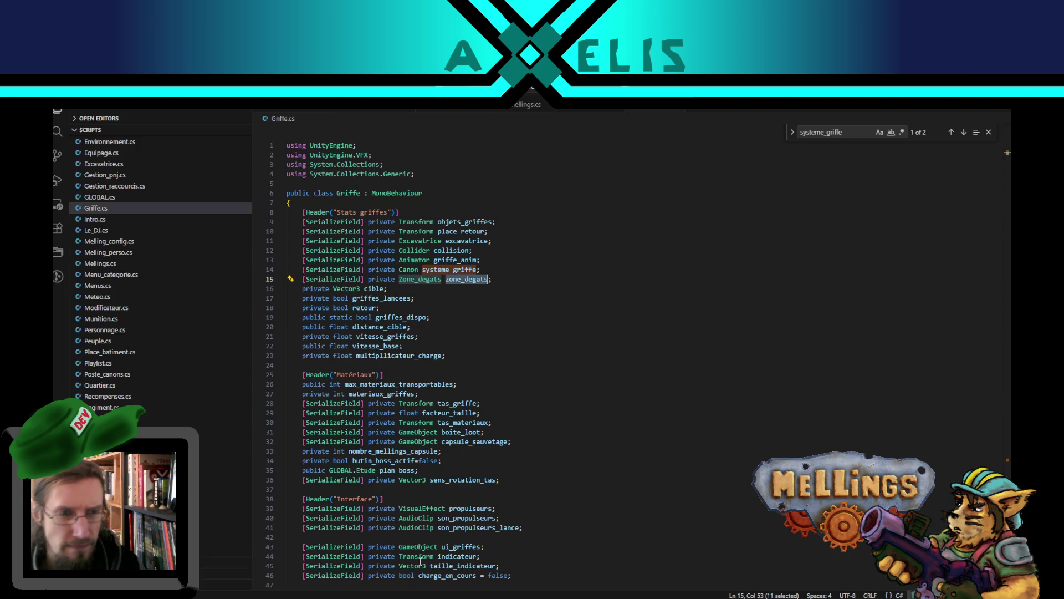
pyautogui.click(441, 280)
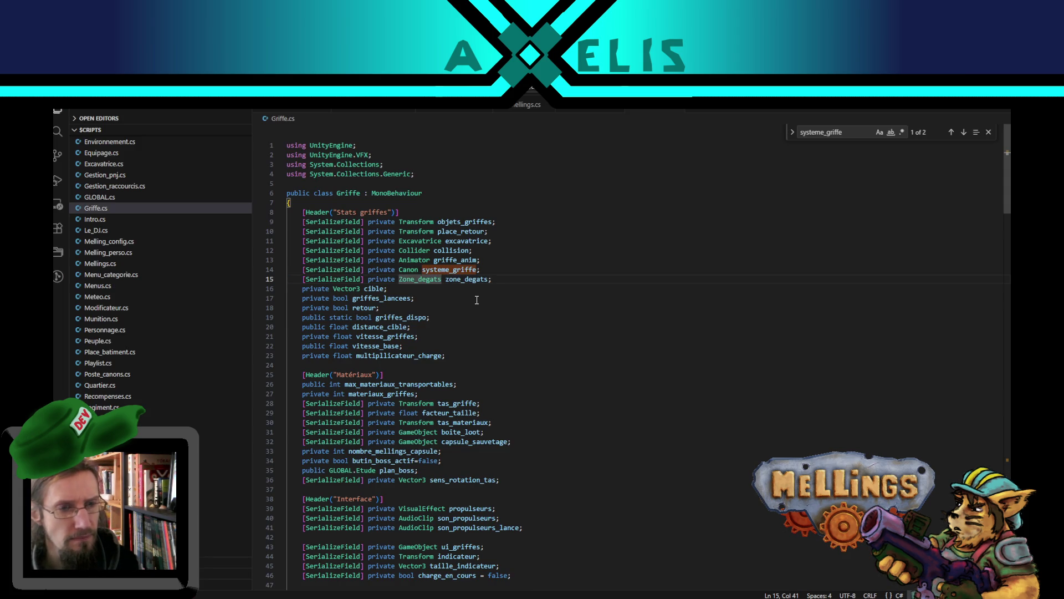
pyautogui.press('BackSpace')
pyautogui.doubleClick(463, 279)
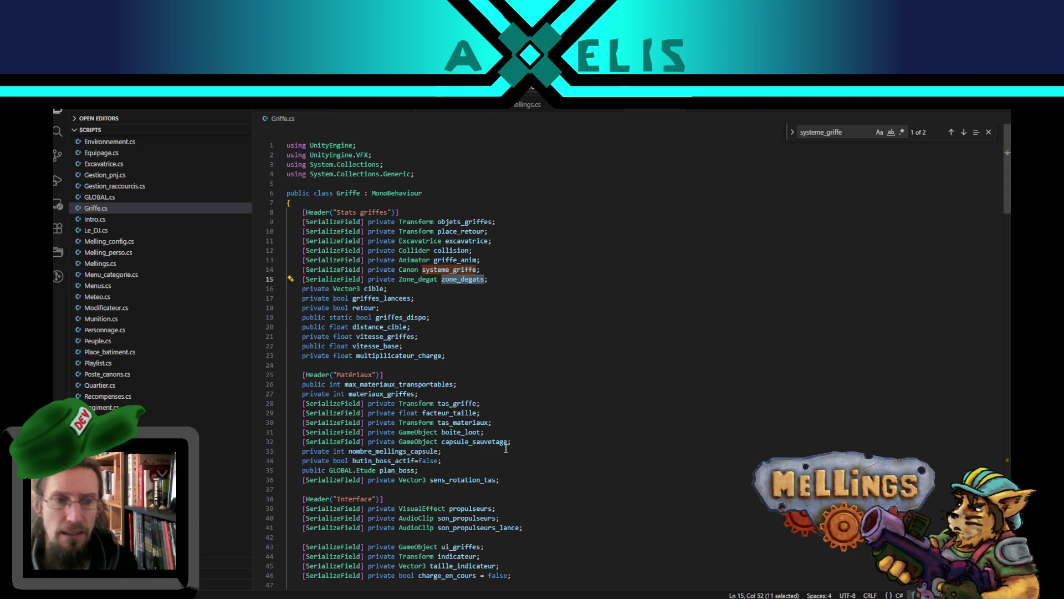
pyautogui.scroll(-10, 506, 448)
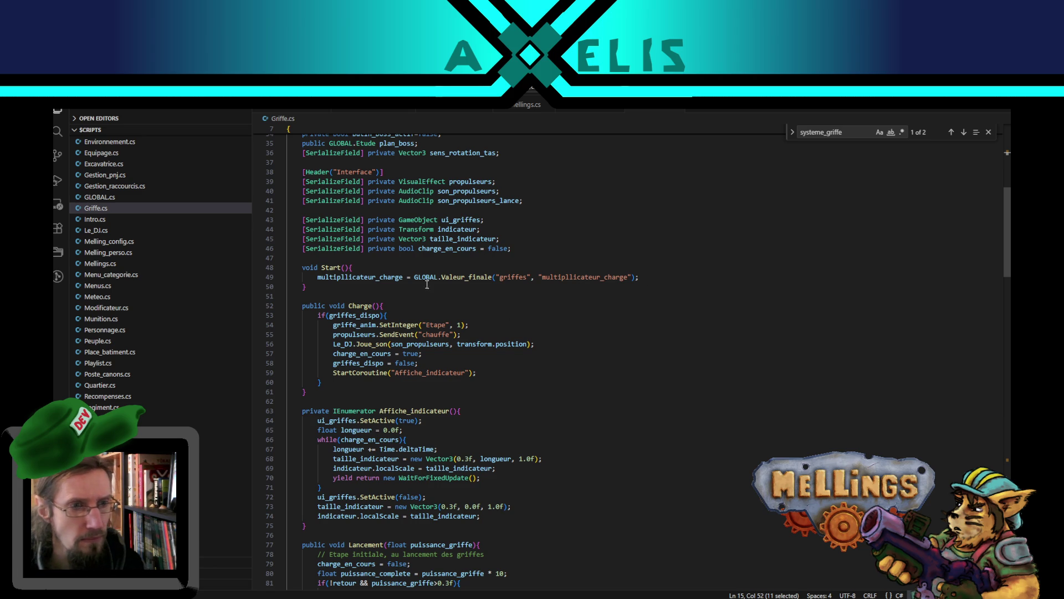
# - Duplicate line 49 into a zone_degats.degats assignment from GLOBAL's griffes value and save
pyautogui.click(639, 277)
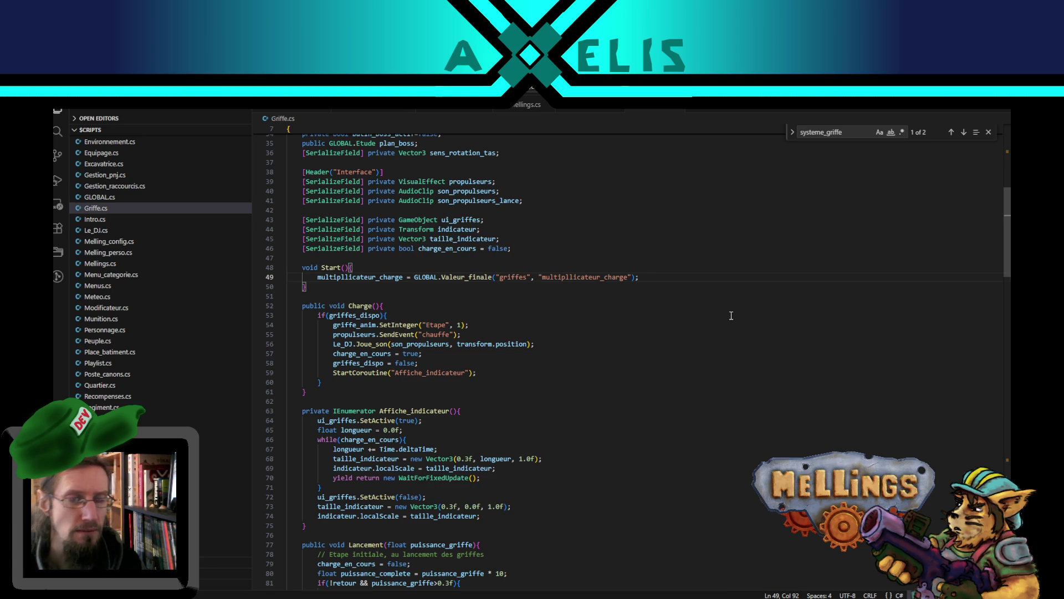
pyautogui.hotkey('shift', 'alt', 'Down')
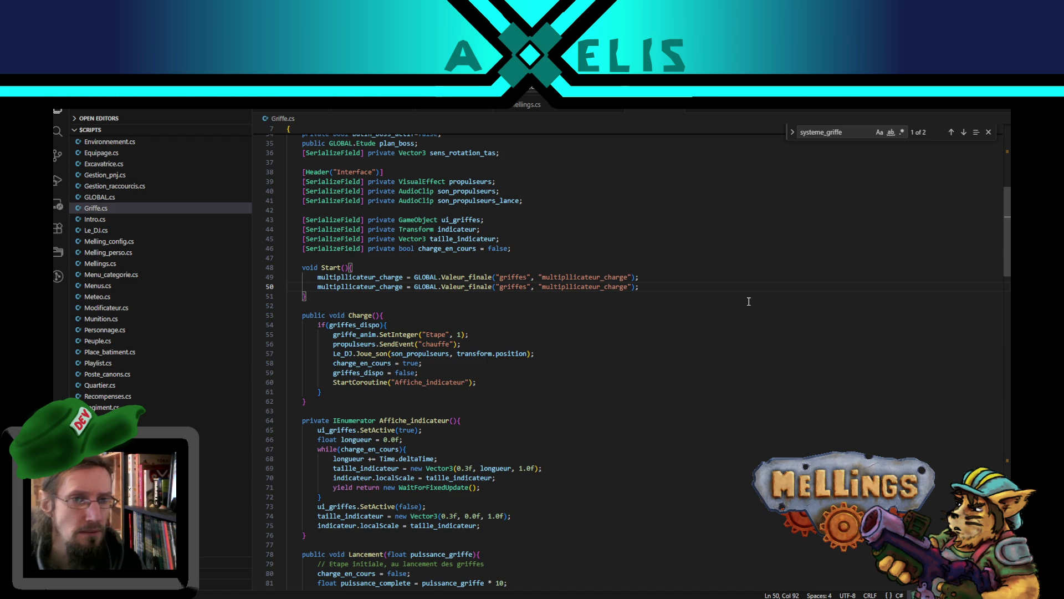
pyautogui.doubleClick(352, 287)
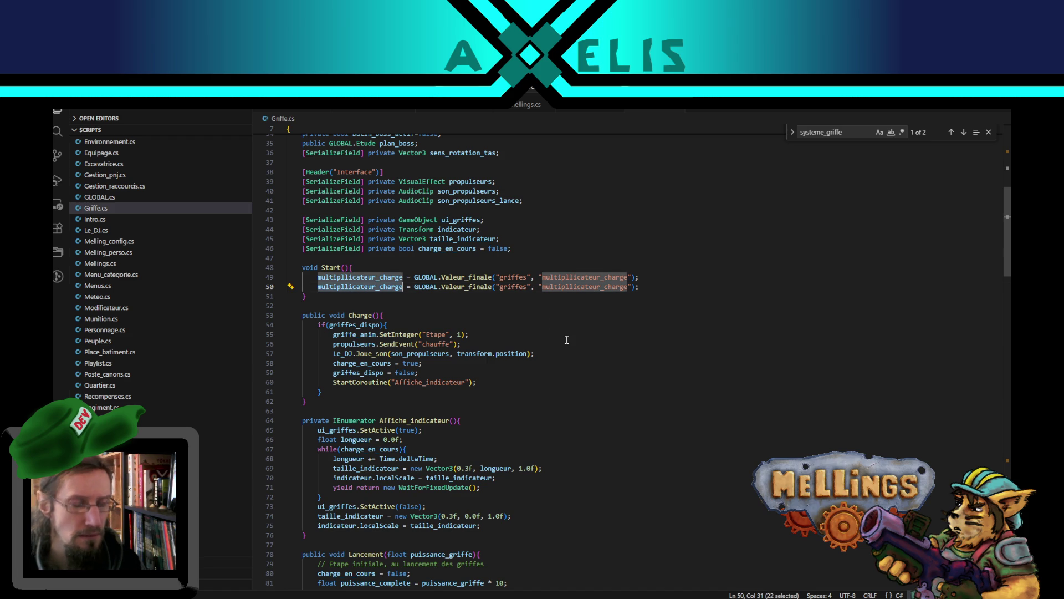
pyautogui.write('zone_degats')
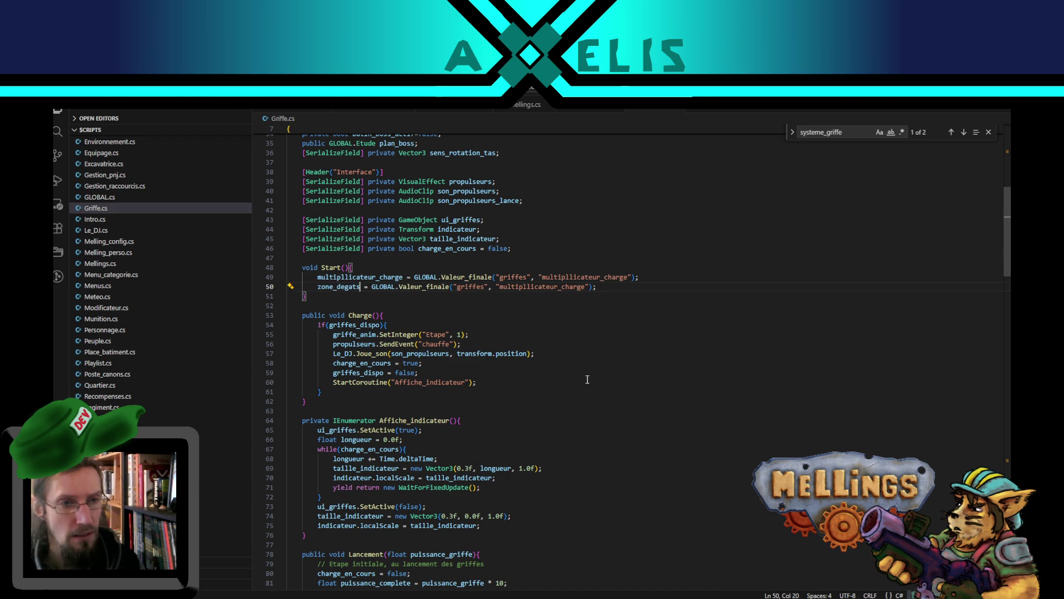
pyautogui.write('.degat')
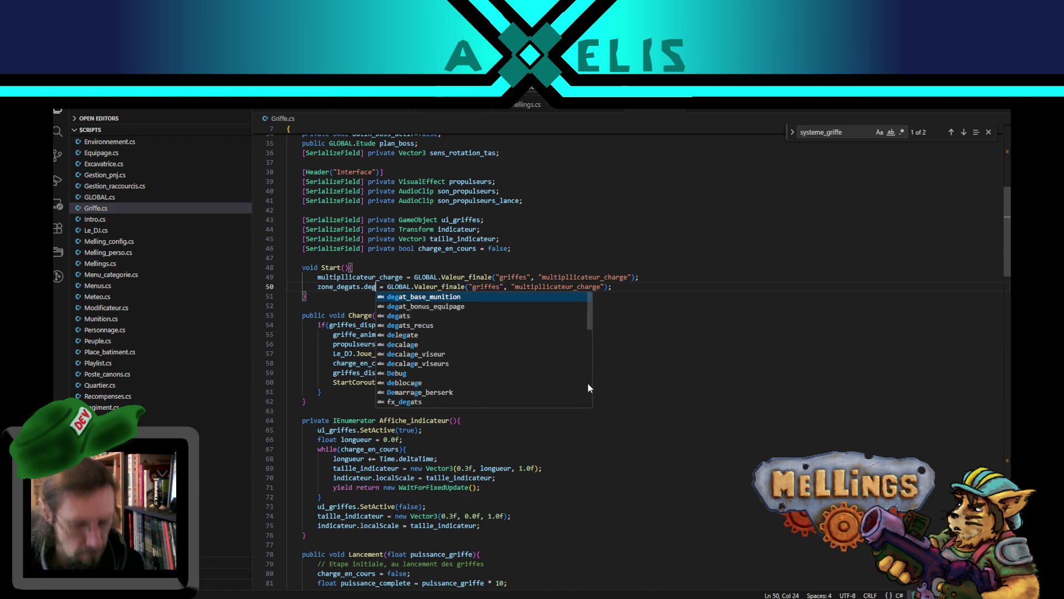
pyautogui.write('s')
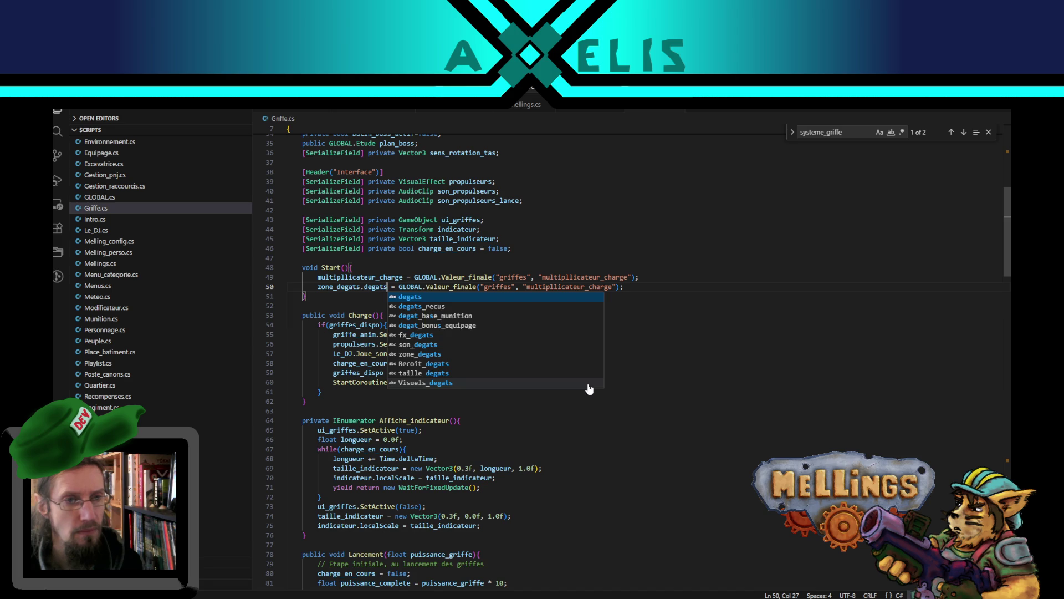
pyautogui.press('Escape')
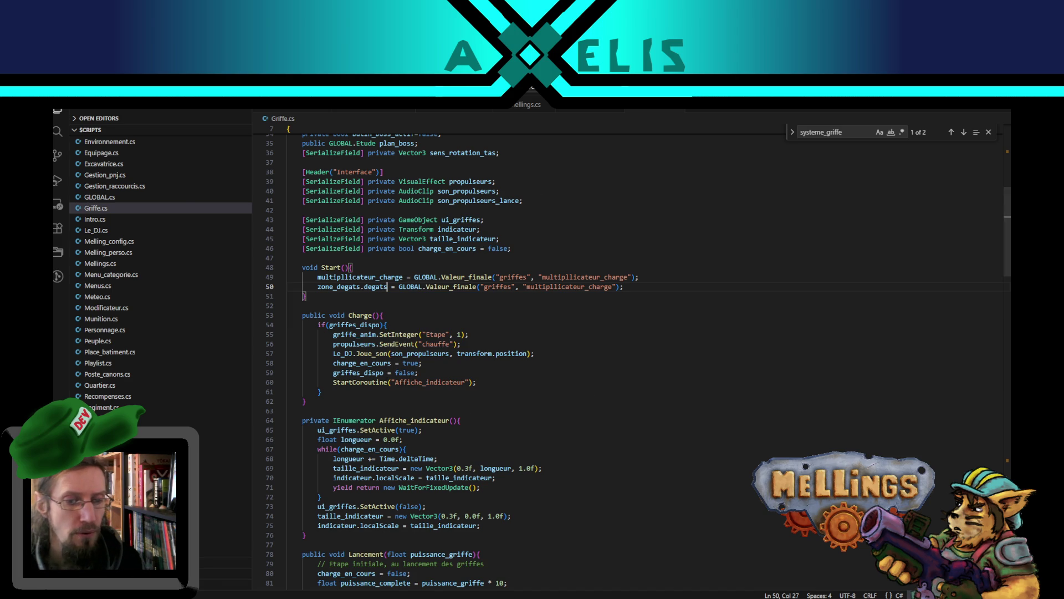
pyautogui.hotkey('alt', 'Tab')
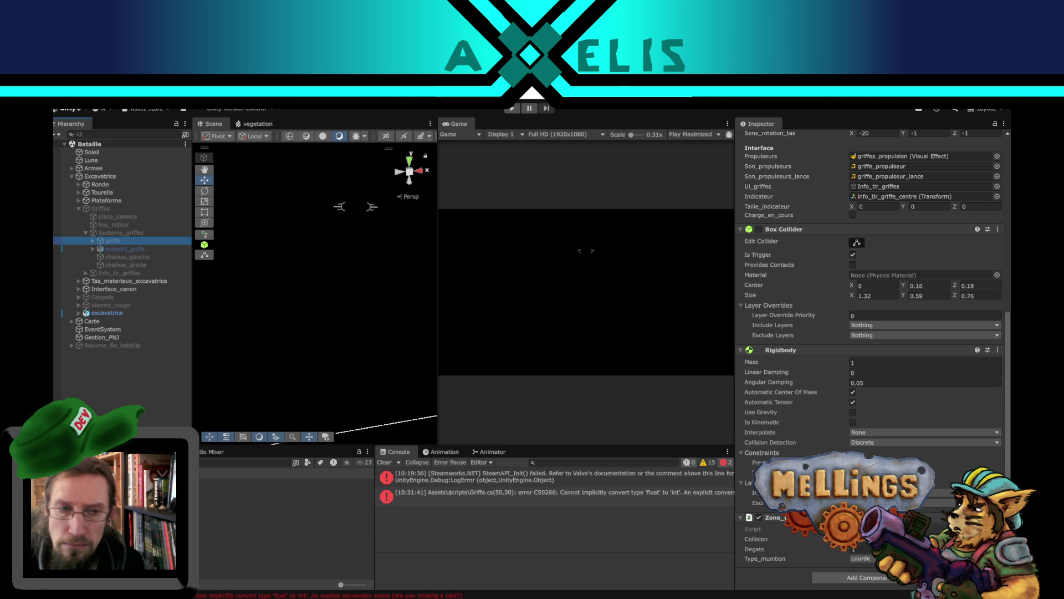
# - Open the Intro Demo scene and the GLOBAL DEMO prefab to check its stats
pyautogui.doubleClick(249, 522)
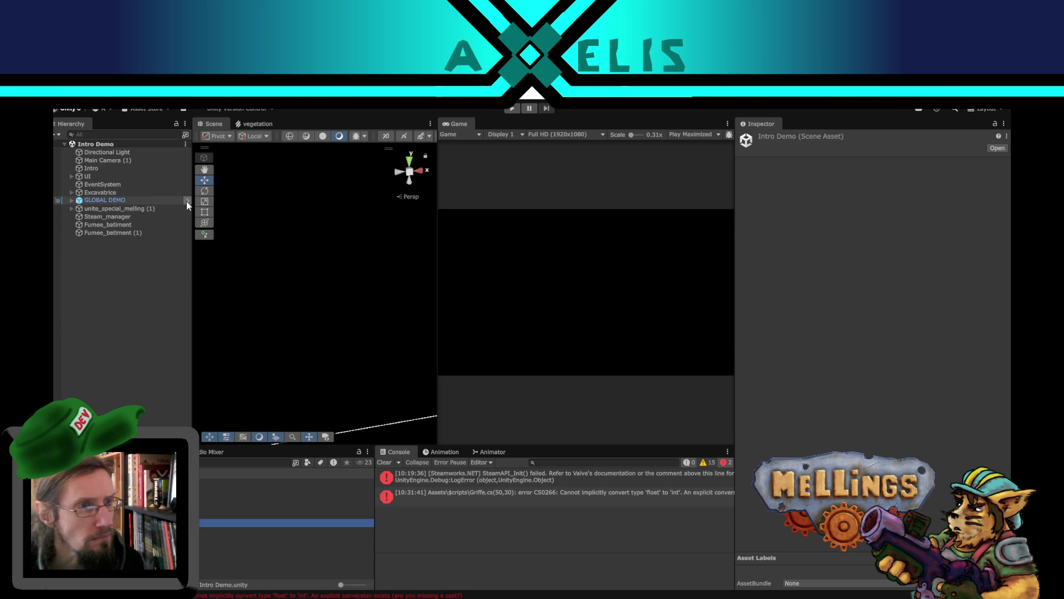
pyautogui.click(188, 201)
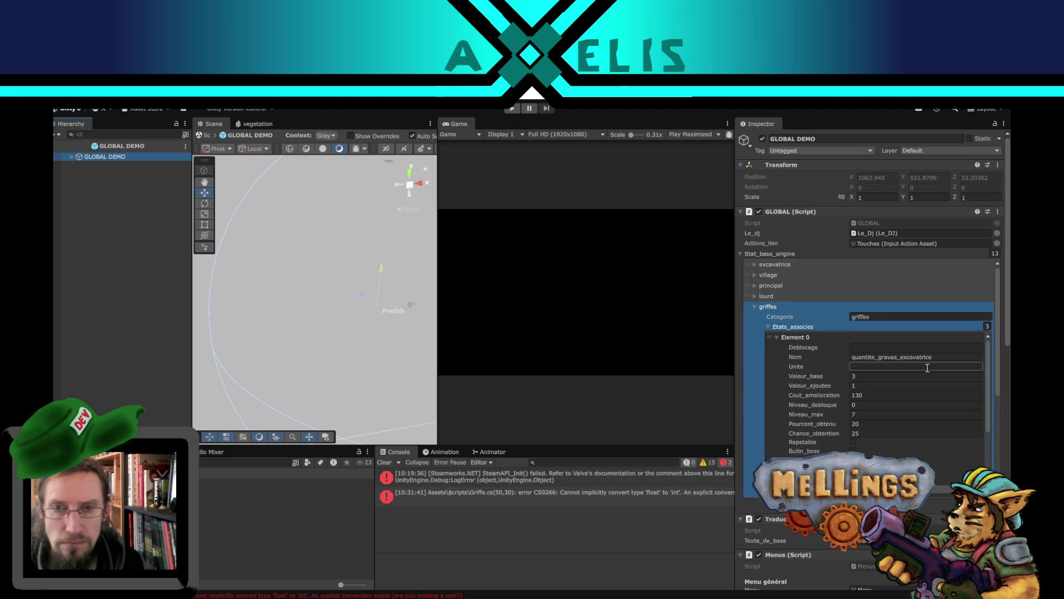
pyautogui.scroll(-4, 862, 371)
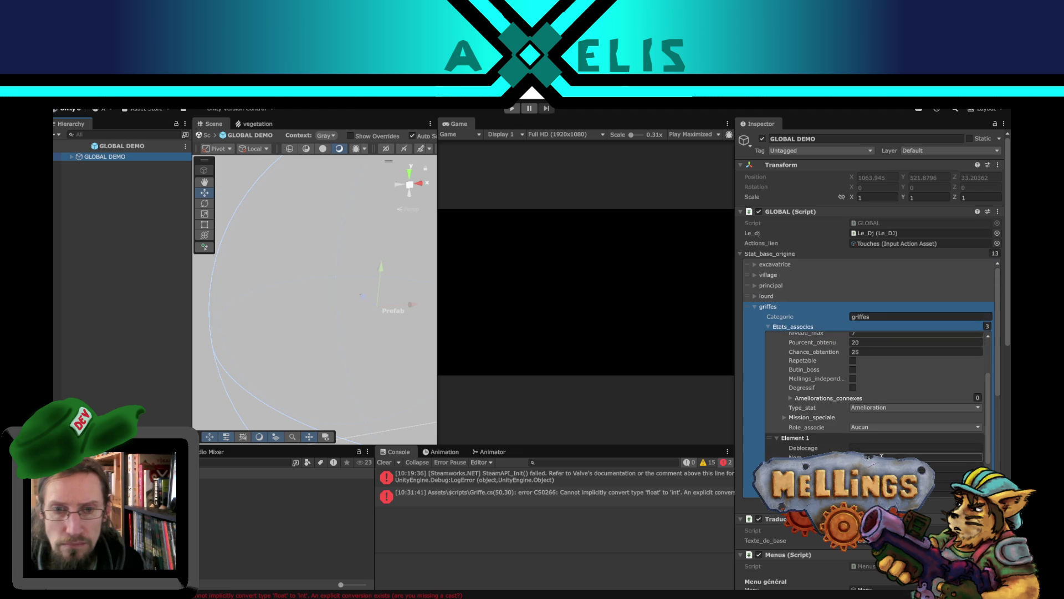
pyautogui.click(386, 531)
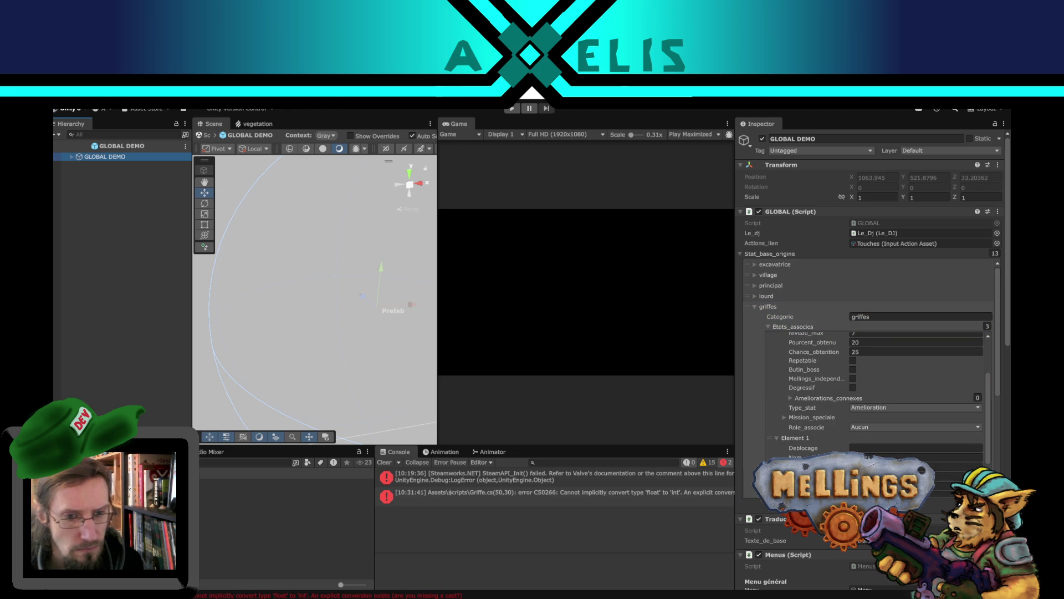
# - Glance at Griffe.cs, then return to Unity and open the Bataille scene
pyautogui.moveTo(425, 596)
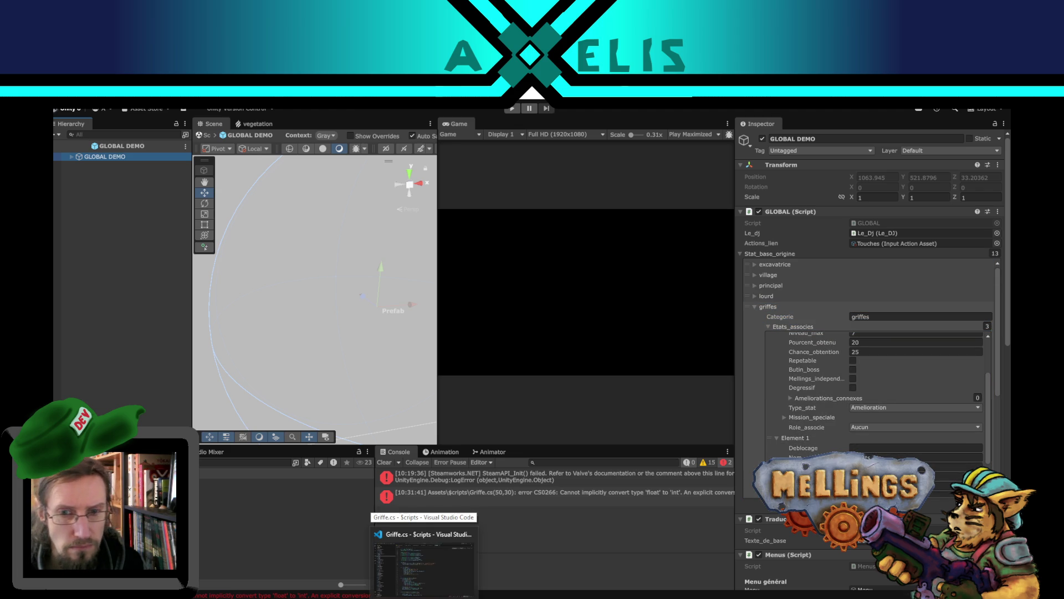
pyautogui.click(423, 565)
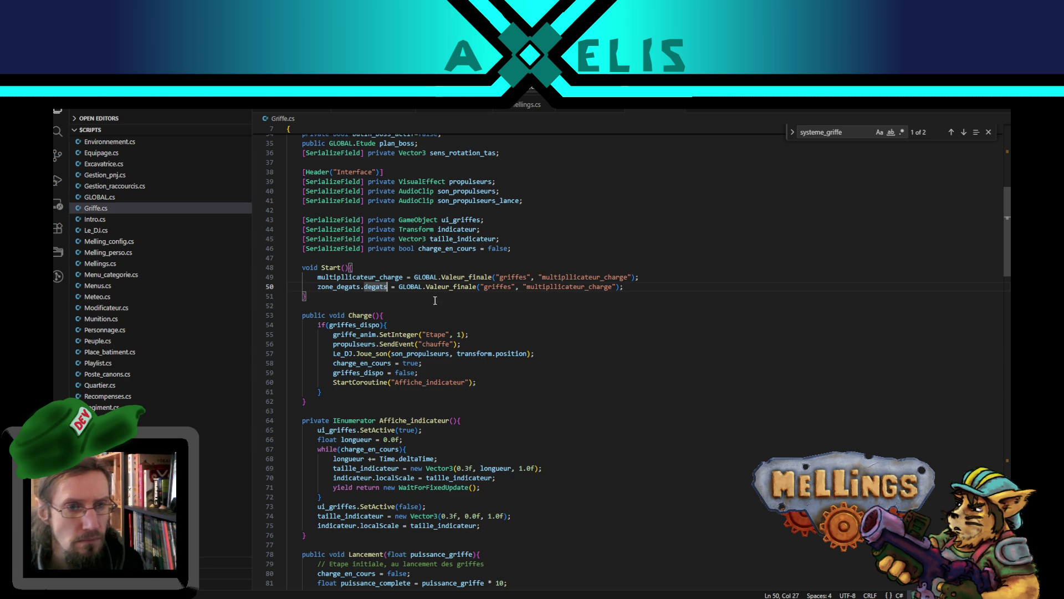
pyautogui.hotkey('alt', 'Tab')
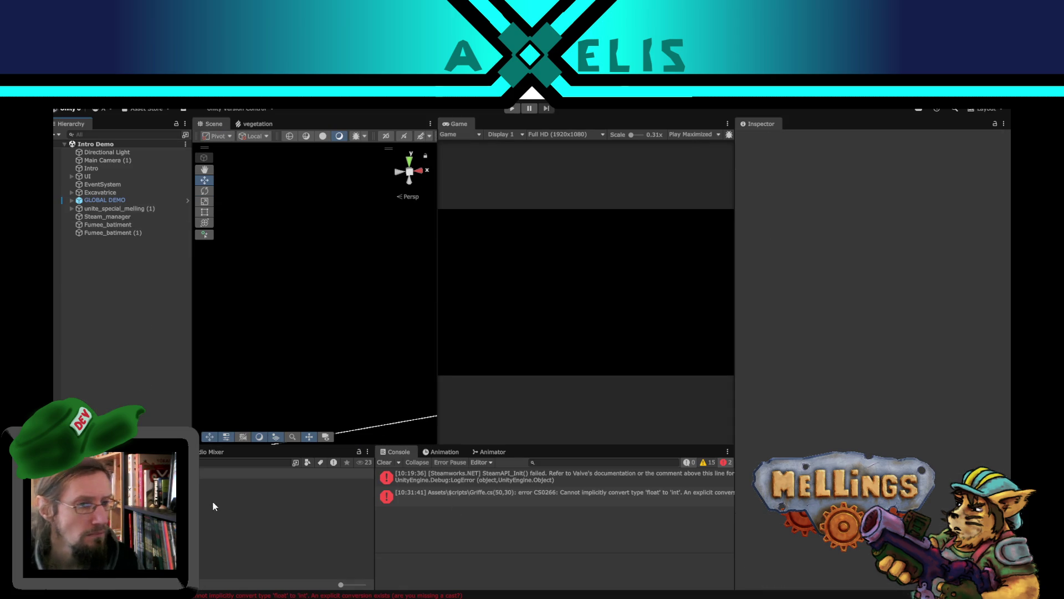
pyautogui.click(200, 523)
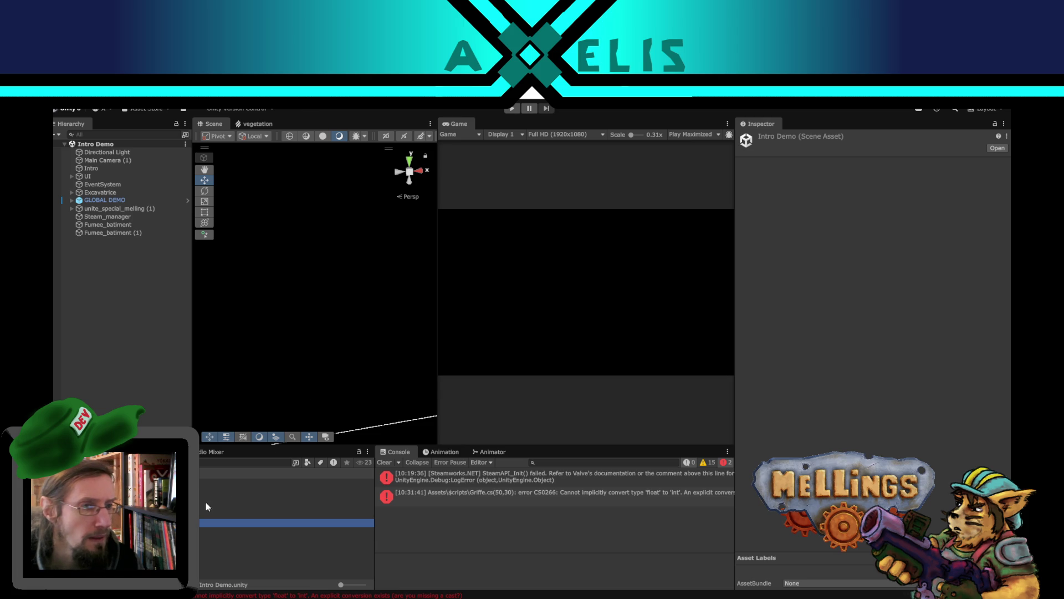
pyautogui.doubleClick(238, 507)
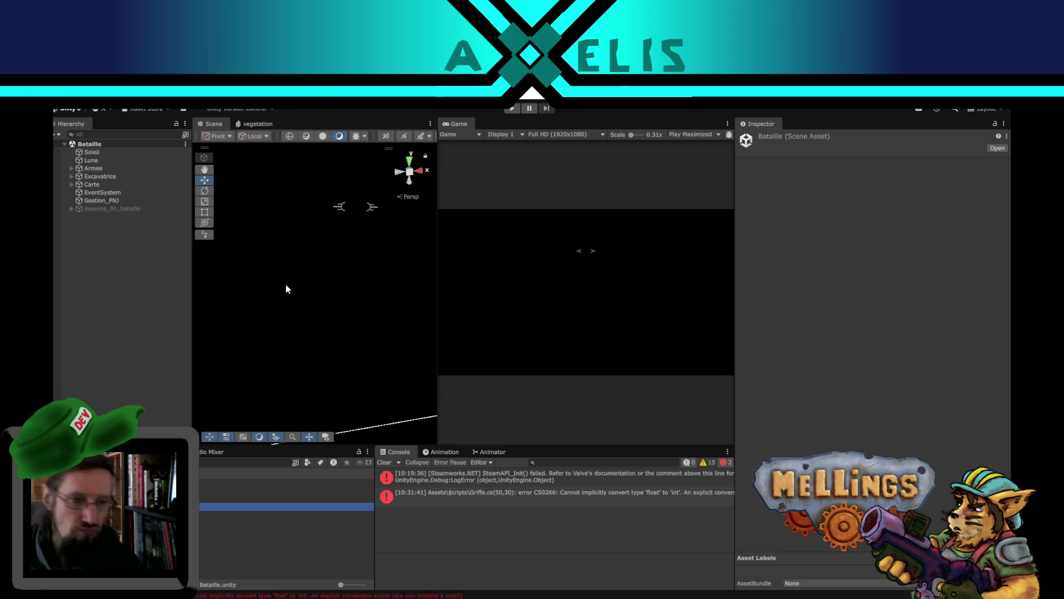
# - Select the CS0266 Griffe.cs(50,30) error in the Console and open its line in the code
pyautogui.click(593, 495)
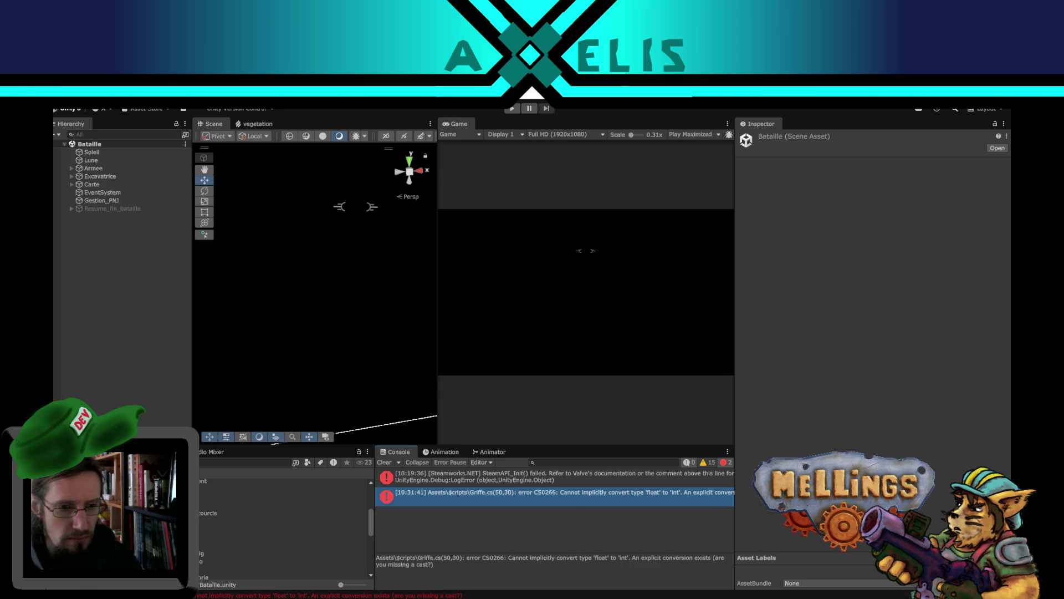
pyautogui.doubleClick(593, 495)
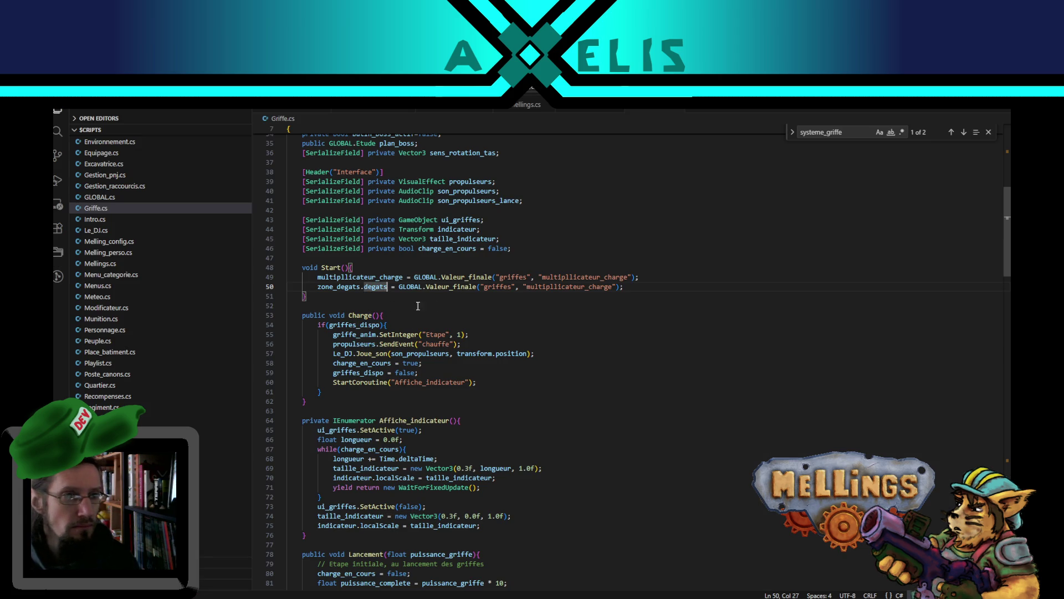
# - Cast GLOBAL.Valeur_finale to (int) on line 50 of Griffe.cs and recompile in Unity
pyautogui.click(620, 287)
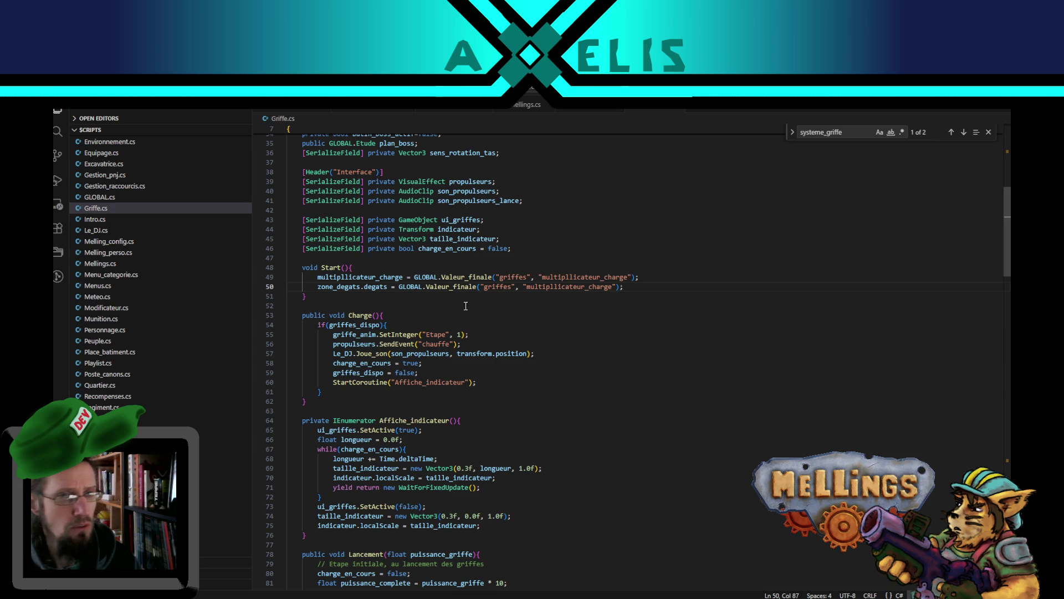
pyautogui.click(397, 287)
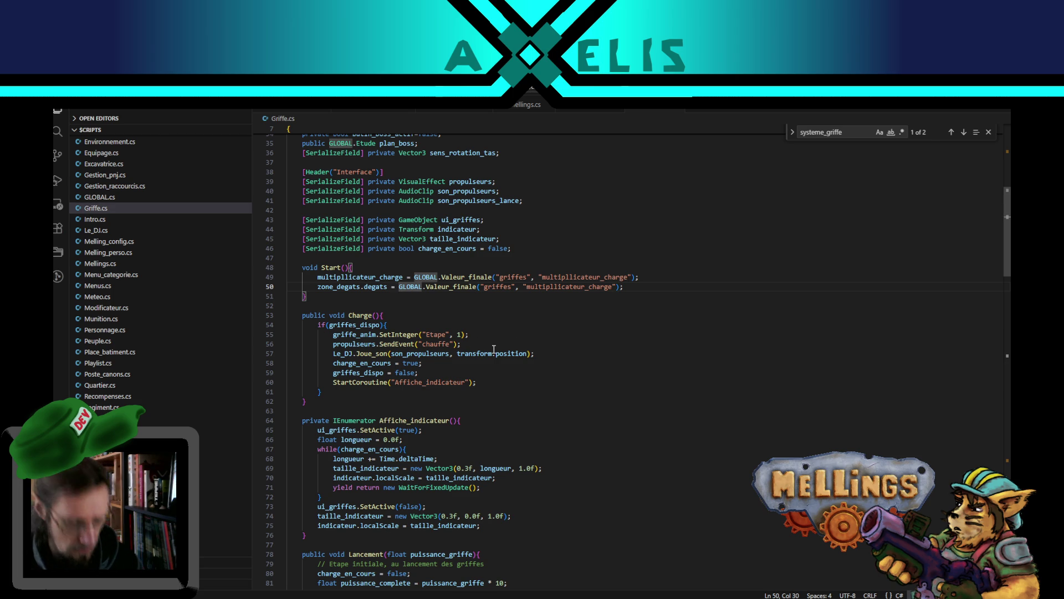
pyautogui.press('BackSpace')
pyautogui.write('(int)')
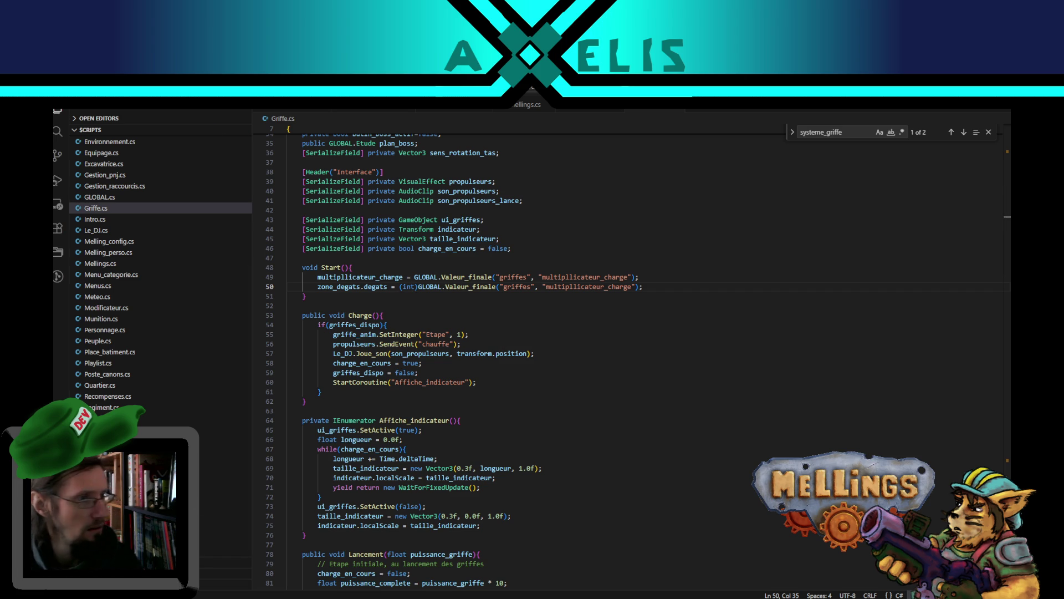
pyautogui.click(467, 363)
pyautogui.hotkey('alt', 'Tab')
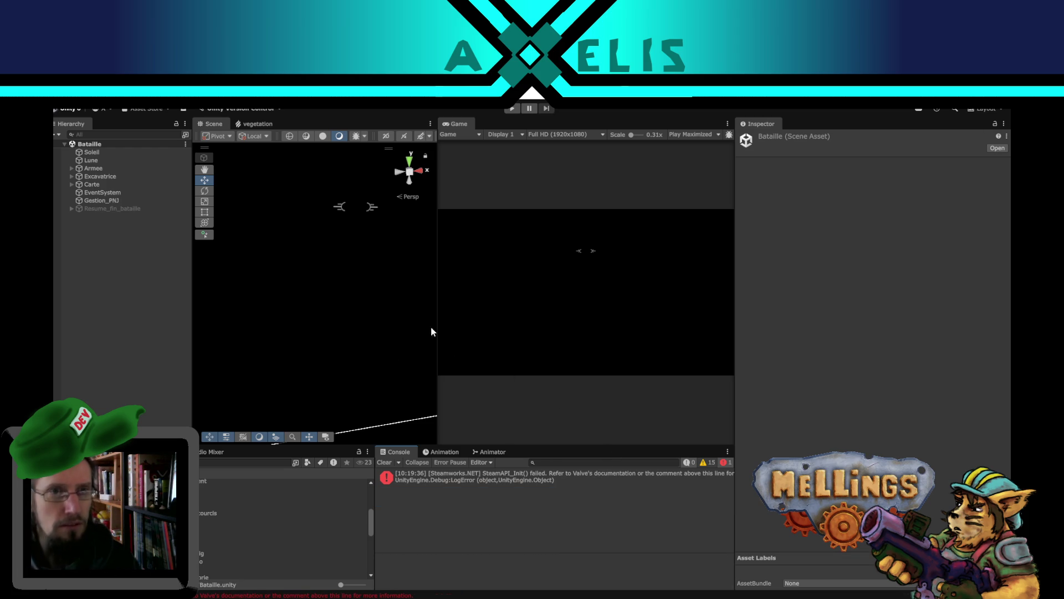
# - Clear the Bataille scene selection in Unity and switch back to Griffe.cs
pyautogui.click(101, 277)
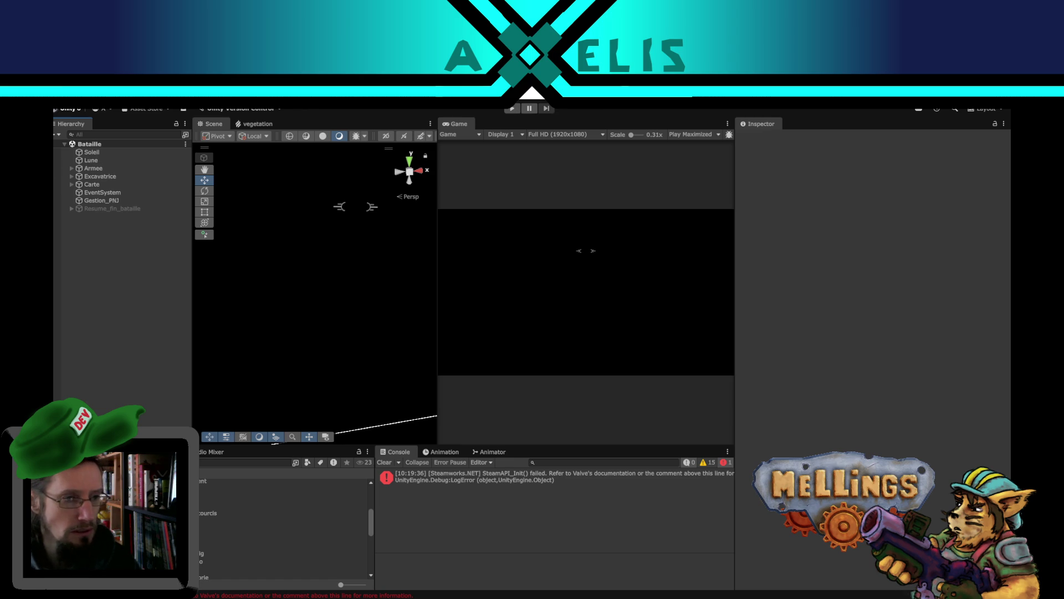
pyautogui.hotkey('alt', 'Tab')
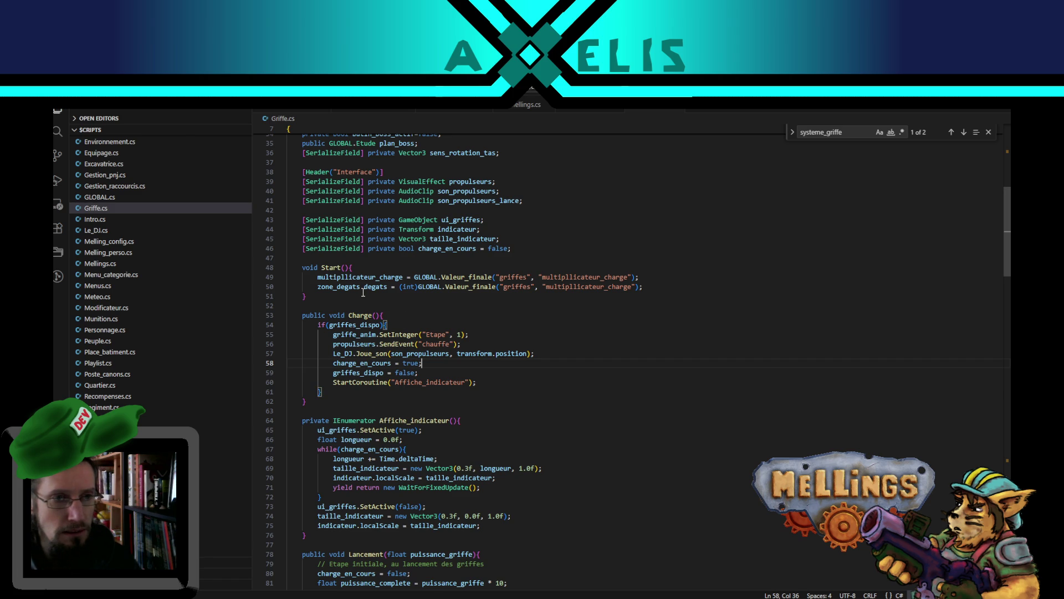
pyautogui.doubleClick(338, 287)
pyautogui.keyDown('shift'); pyautogui.click(387, 286); pyautogui.keyUp('shift')
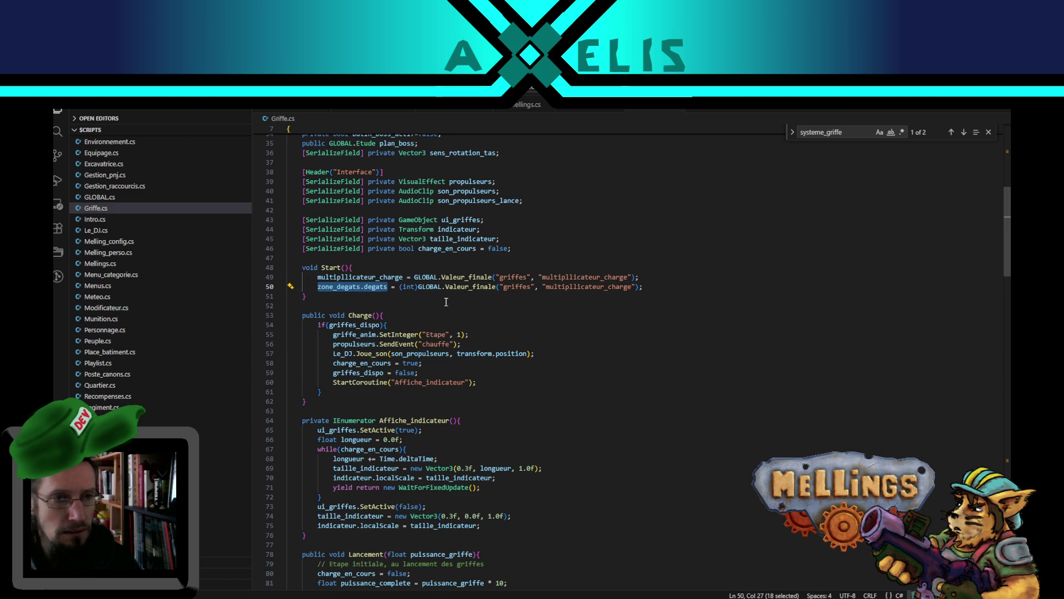
pyautogui.scroll(-10, 394, 387)
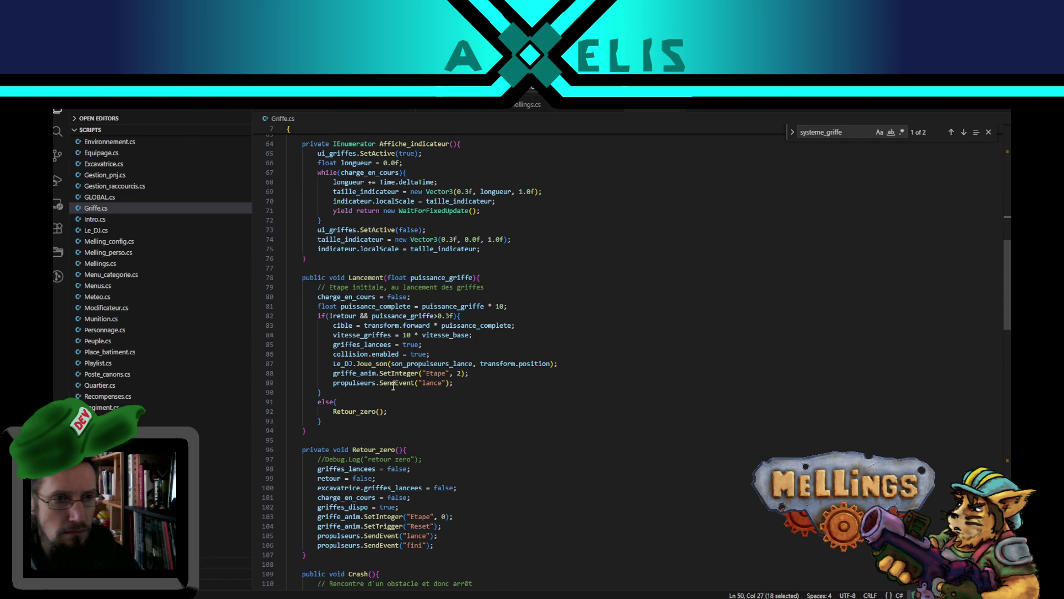
pyautogui.click(421, 294)
pyautogui.click(495, 288)
pyautogui.scroll(9, 498, 300)
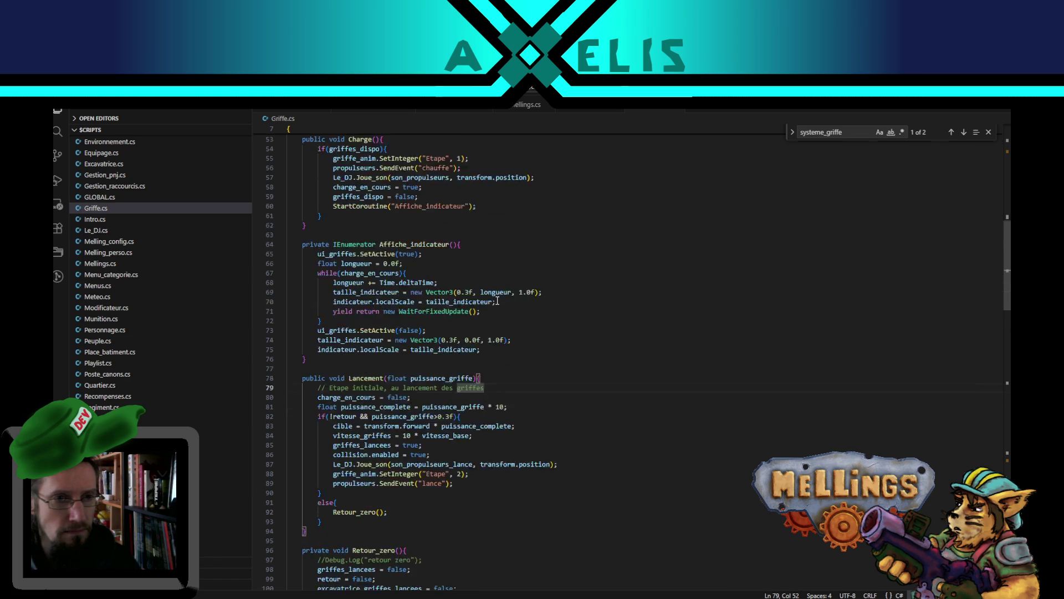
pyautogui.doubleClick(338, 261)
pyautogui.scroll(5, 465, 327)
pyautogui.scroll(5, 465, 327)
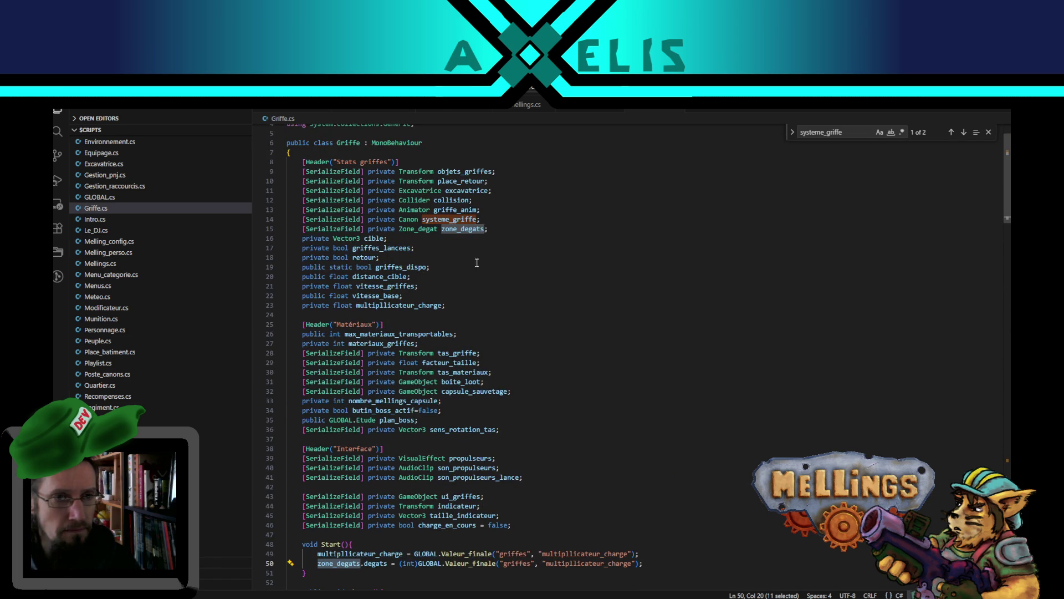
pyautogui.click(493, 228)
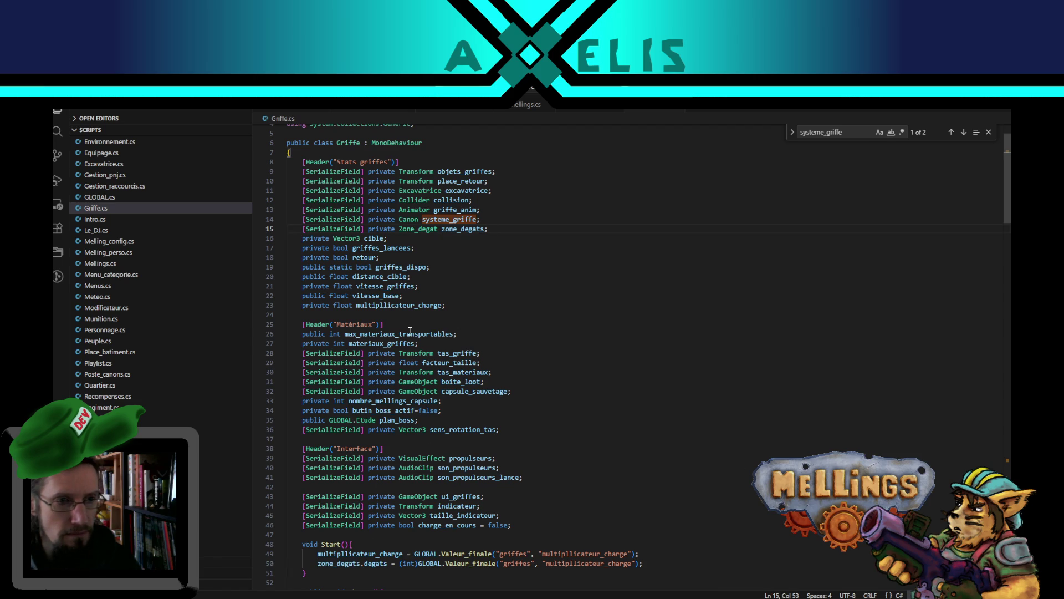
# - Declare a new private float field degats_base by duplicating the multipllicateur_charge declaration
pyautogui.click(455, 302)
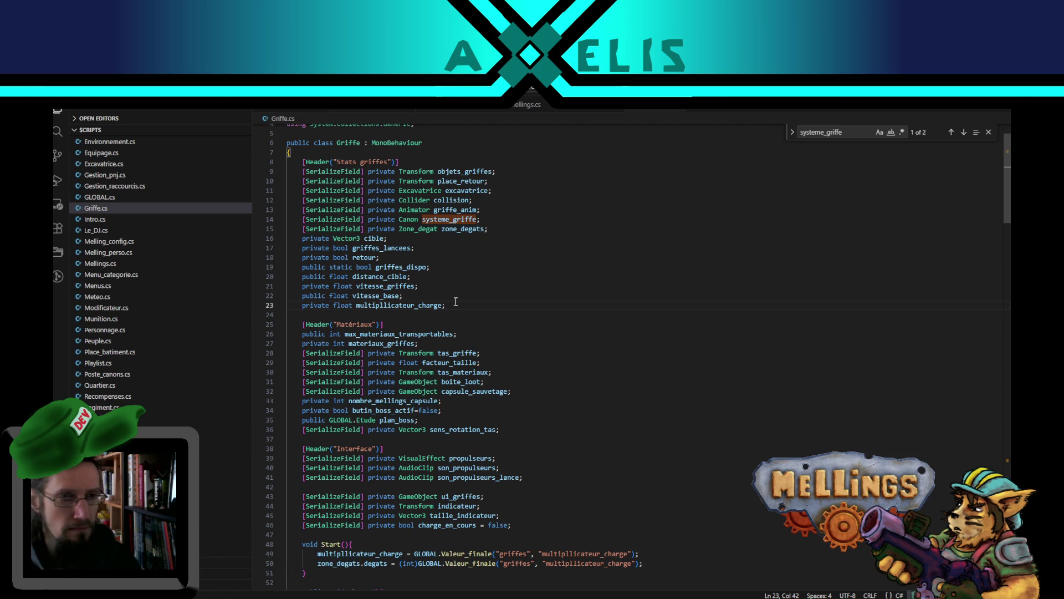
pyautogui.hotkey('shift', 'alt', 'Down')
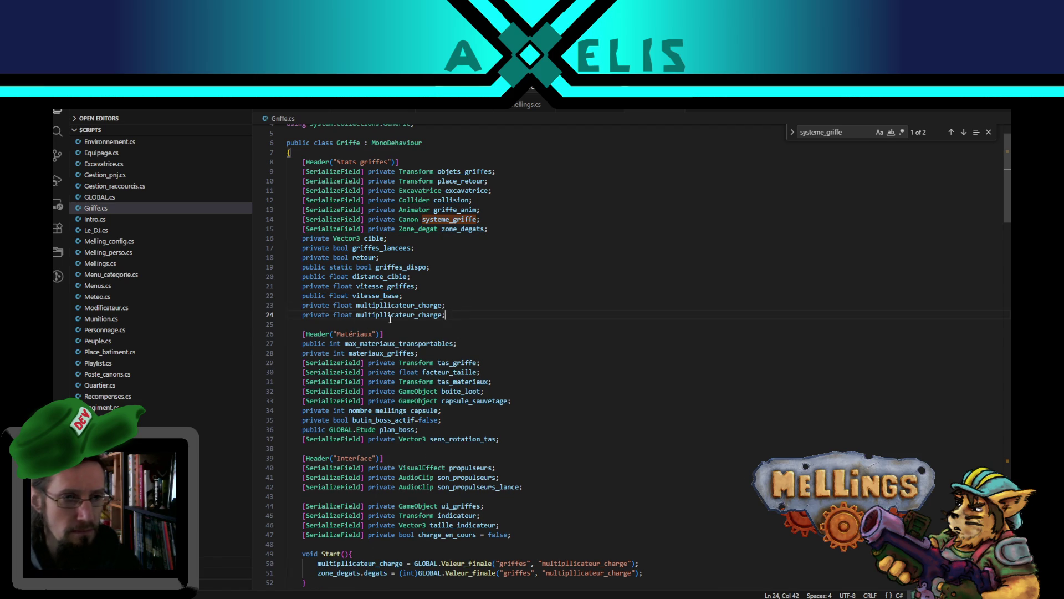
pyautogui.doubleClick(398, 314)
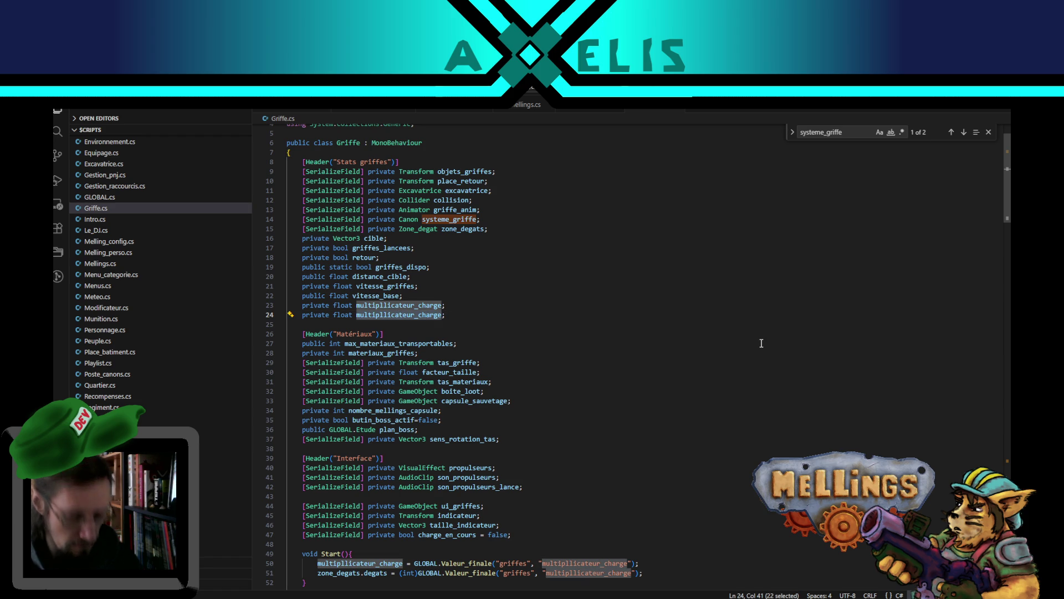
pyautogui.write('degat')
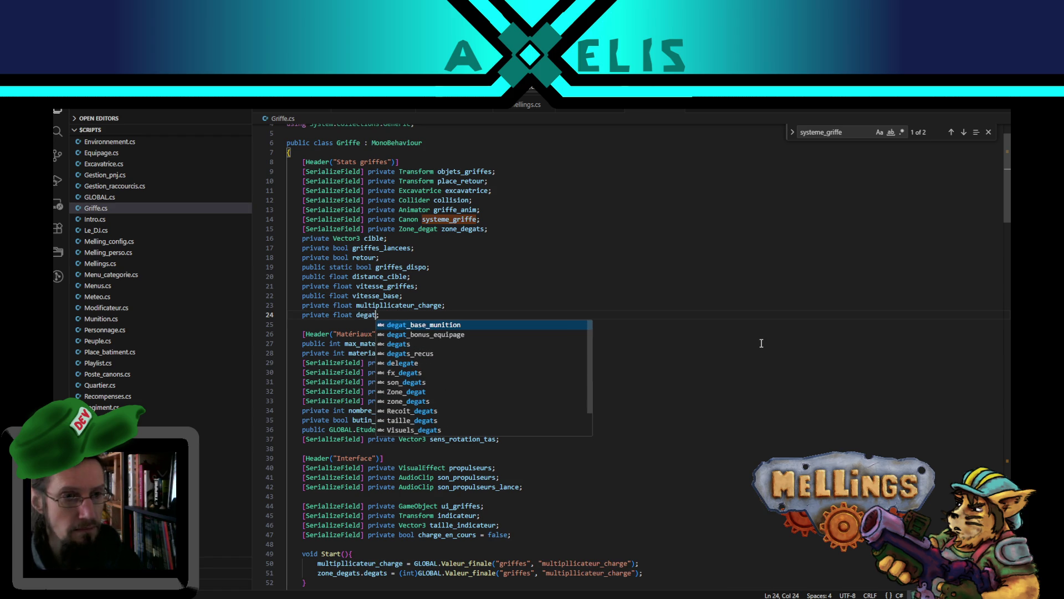
pyautogui.write('s_base')
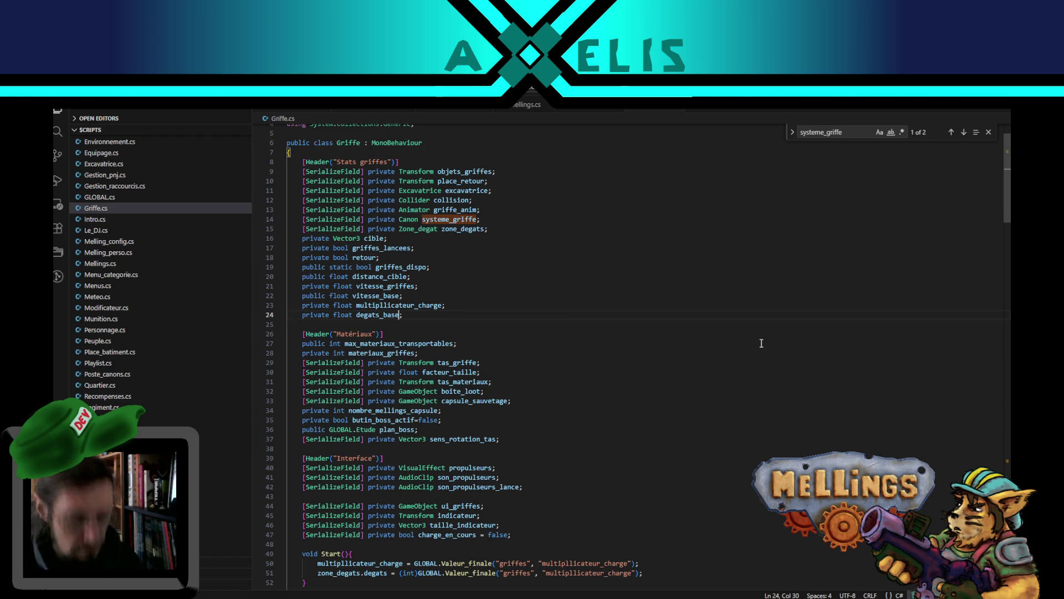
pyautogui.doubleClick(370, 315)
pyautogui.hotkey('ctrl', 'c')
pyautogui.scroll(-4, 528, 492)
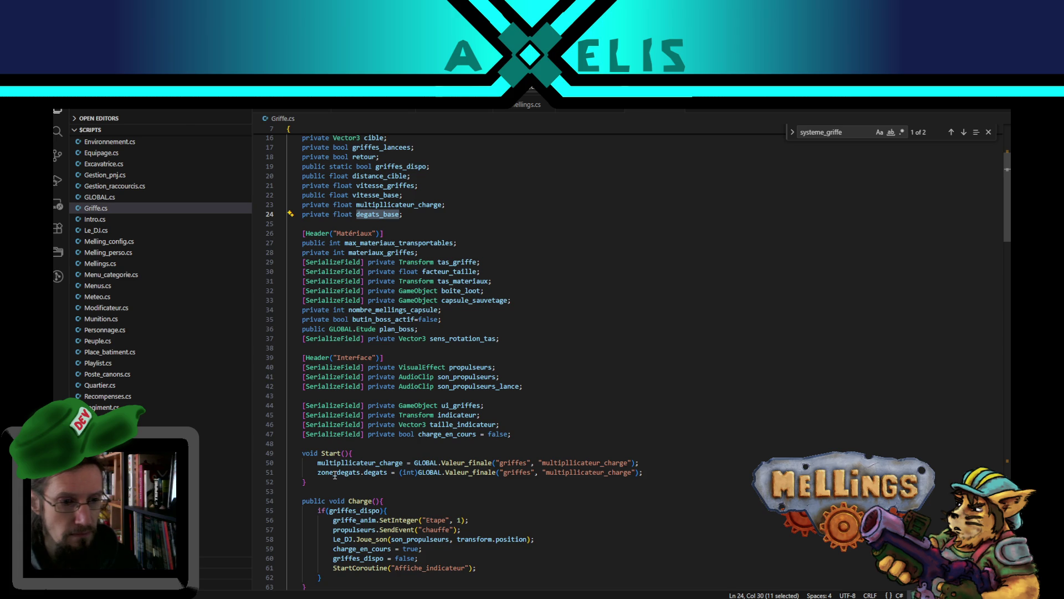
# - In Start(), assign the GLOBAL griffes value to degats_base and delete the redundant zone_degats.degats line
pyautogui.click(399, 471)
pyautogui.hotkey('shift', 'alt', 'Down')
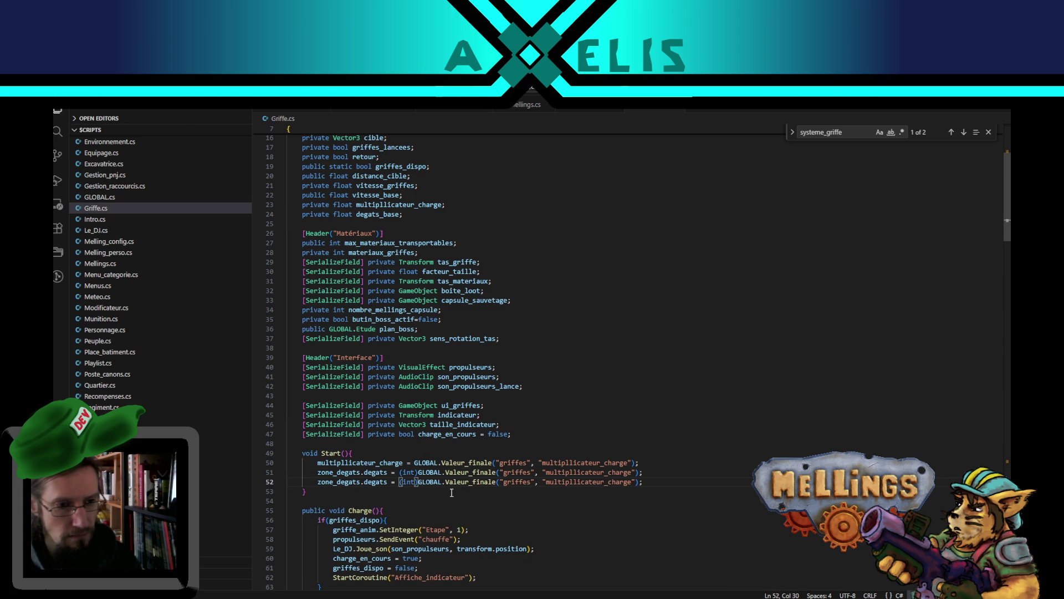
pyautogui.doubleClick(334, 482)
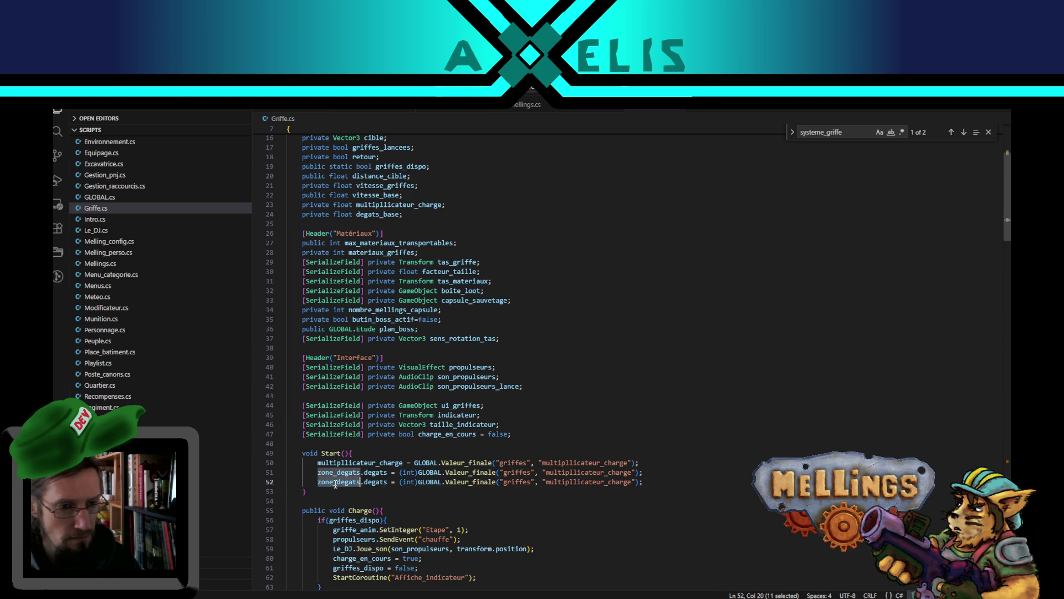
pyautogui.hotkey('ctrl', 'shift', 'Right')
pyautogui.hotkey('ctrl', 'v')
pyautogui.moveTo(387, 472); pyautogui.dragTo(318, 472)
pyautogui.moveTo(656, 469); pyautogui.dragTo(656, 466)
pyautogui.press('BackSpace')
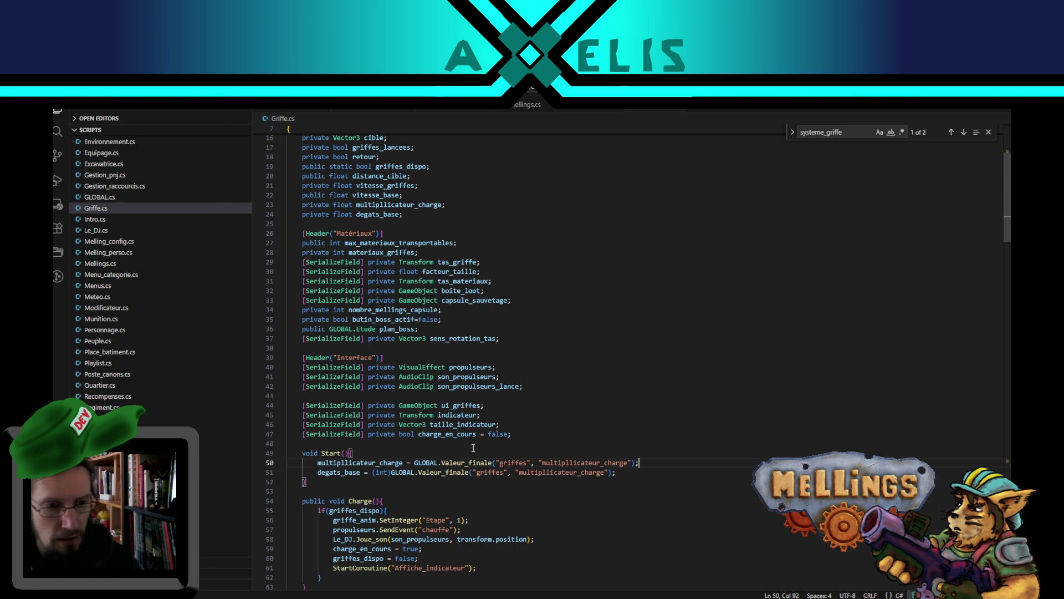
pyautogui.scroll(-5, 471, 447)
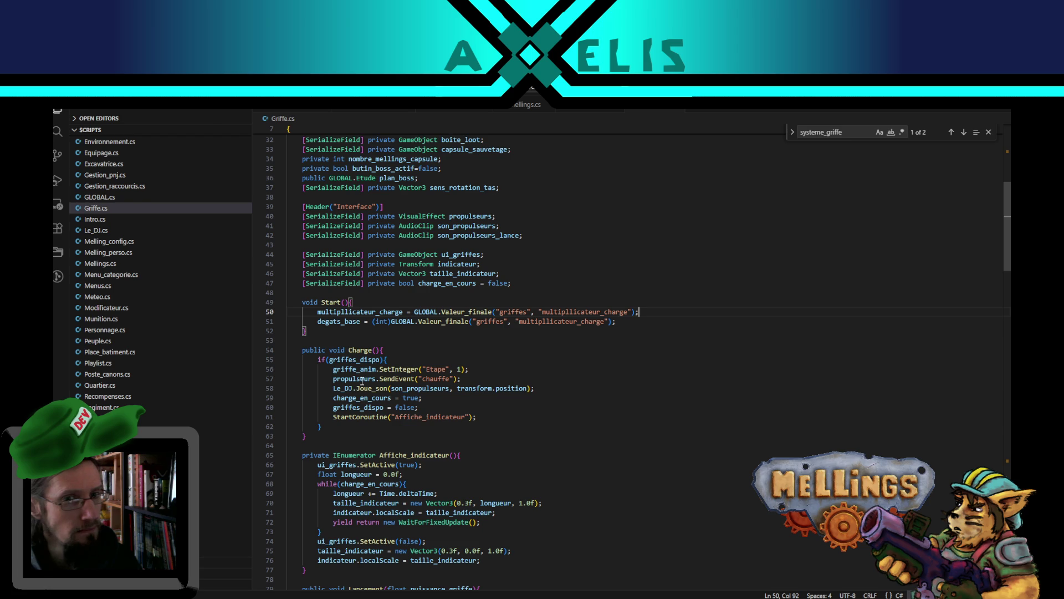
# - Add the line zone_degats.degats = degats_base after charge_en_cours = false in Lancement()
pyautogui.scroll(-10, 475, 405)
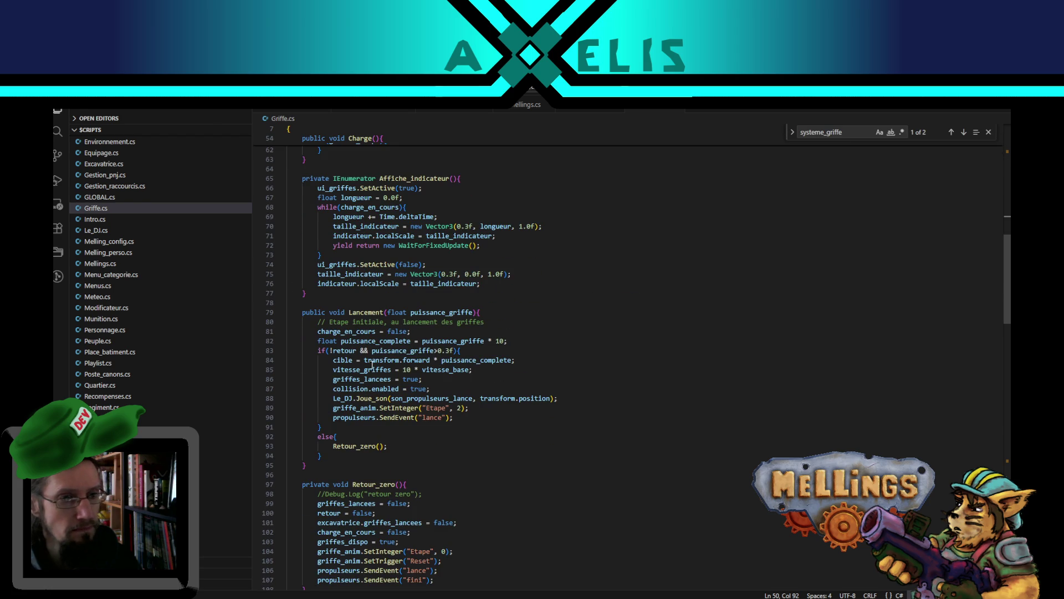
pyautogui.click(422, 332)
pyautogui.click(499, 321)
pyautogui.scroll(9, 501, 361)
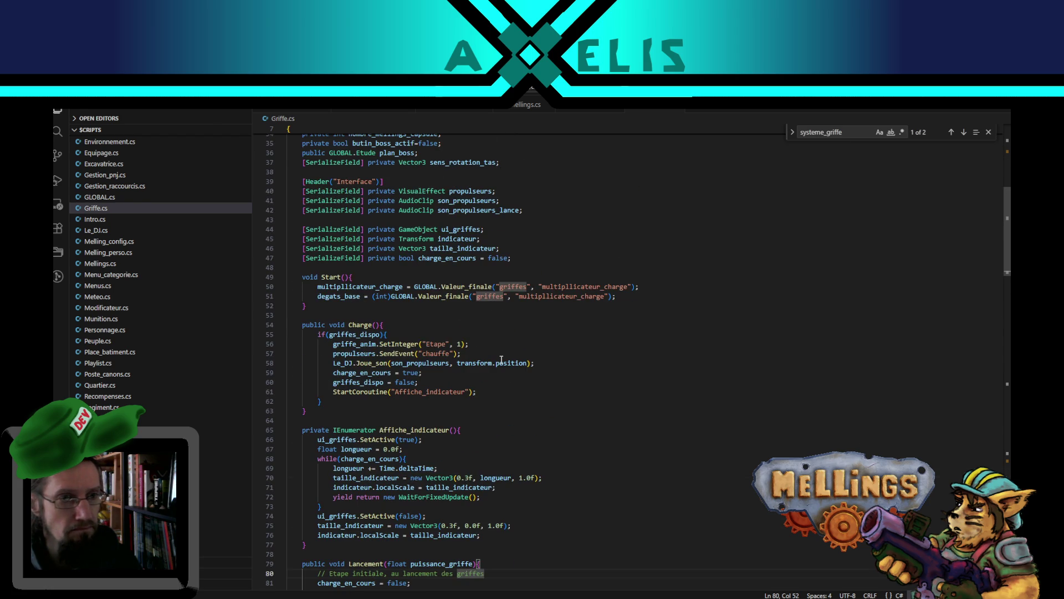
pyautogui.scroll(-4, 501, 361)
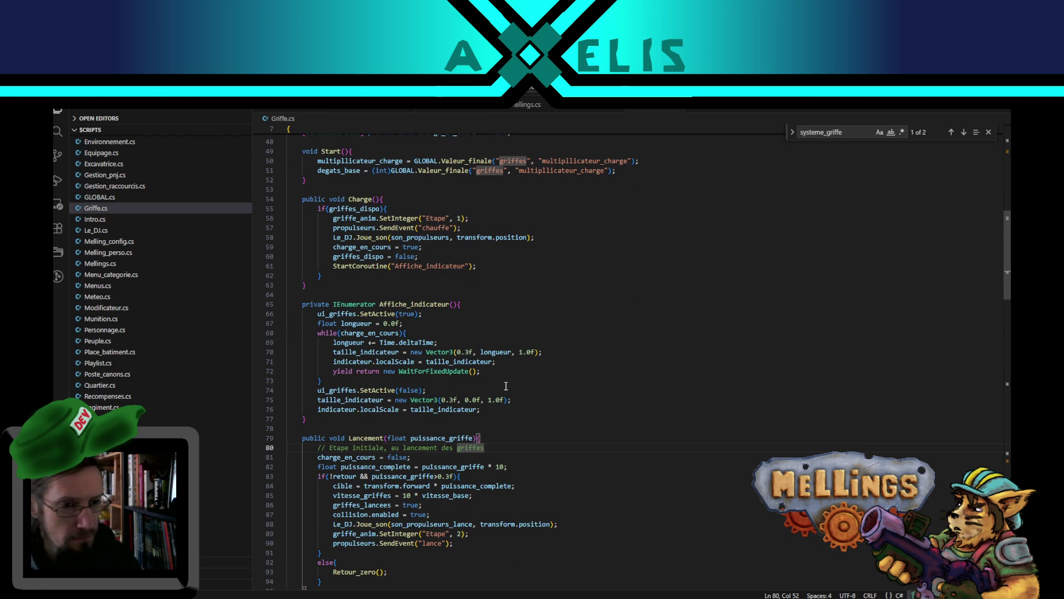
pyautogui.press('Down')
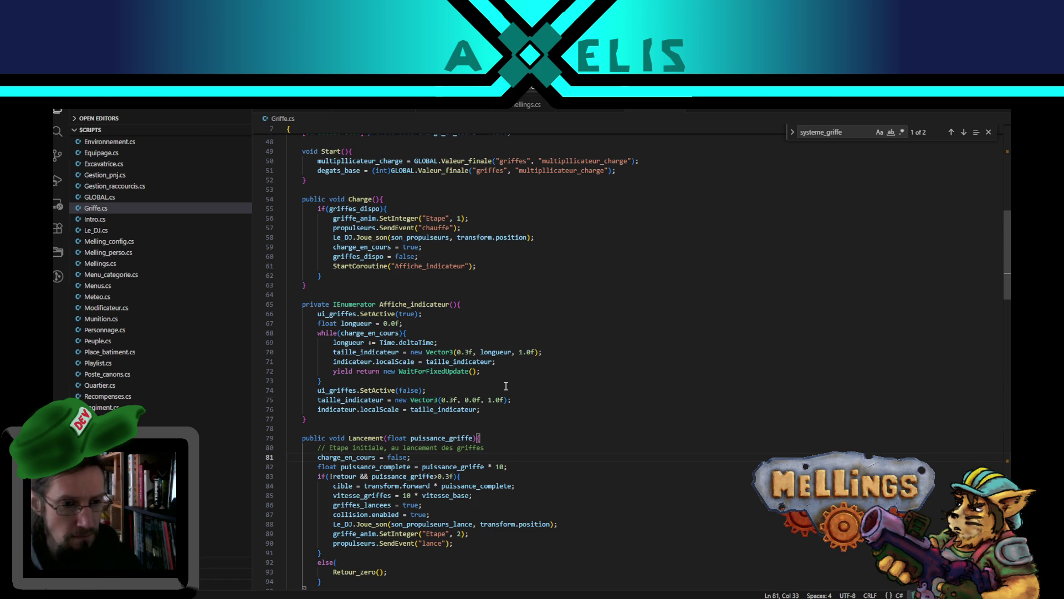
pyautogui.press('Return')
pyautogui.write('zone_degats.degats ')
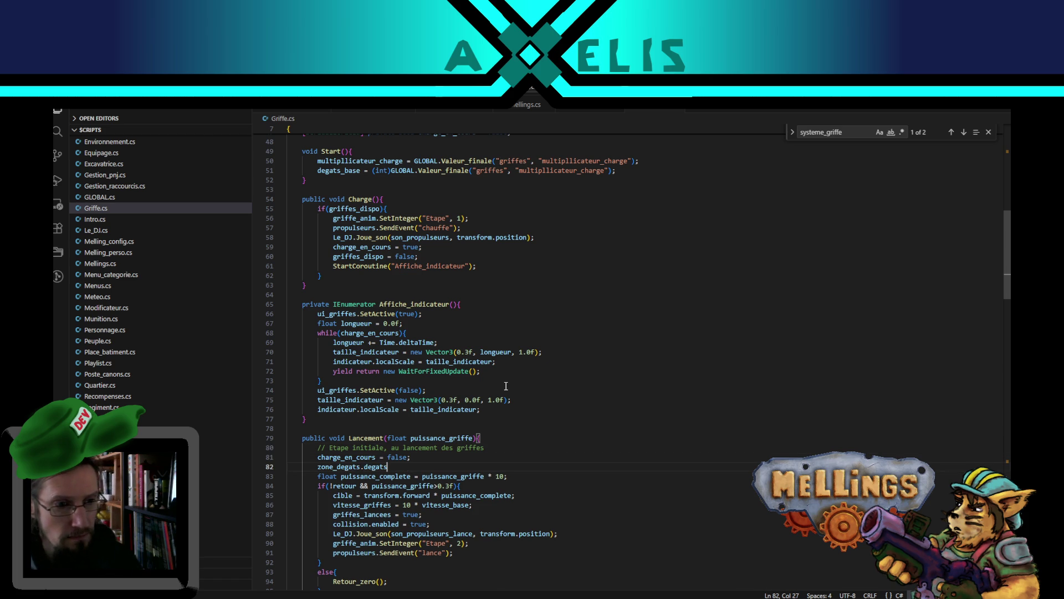
pyautogui.write('= ')
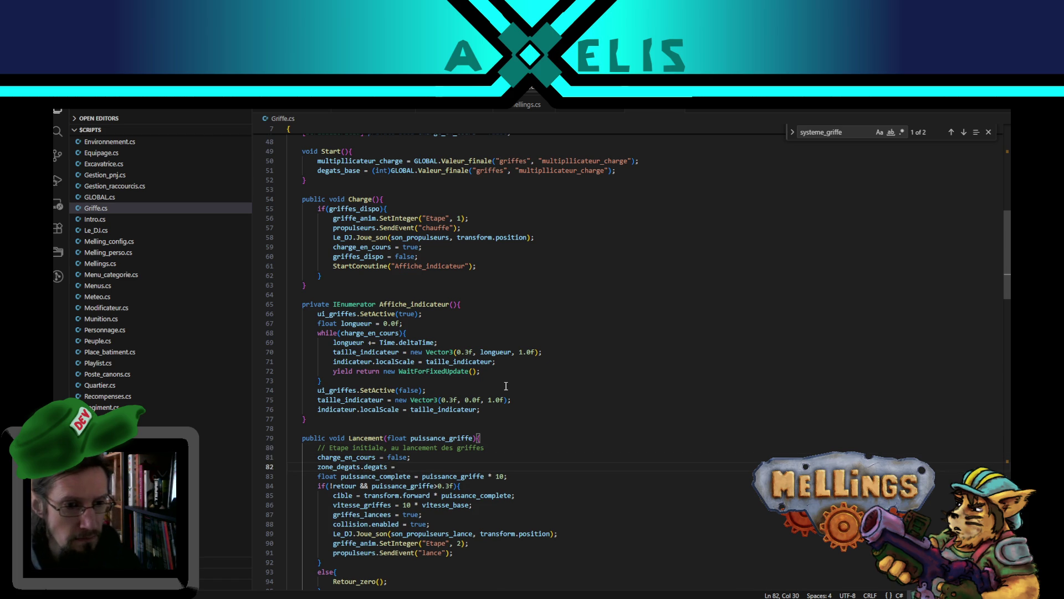
pyautogui.write('degats')
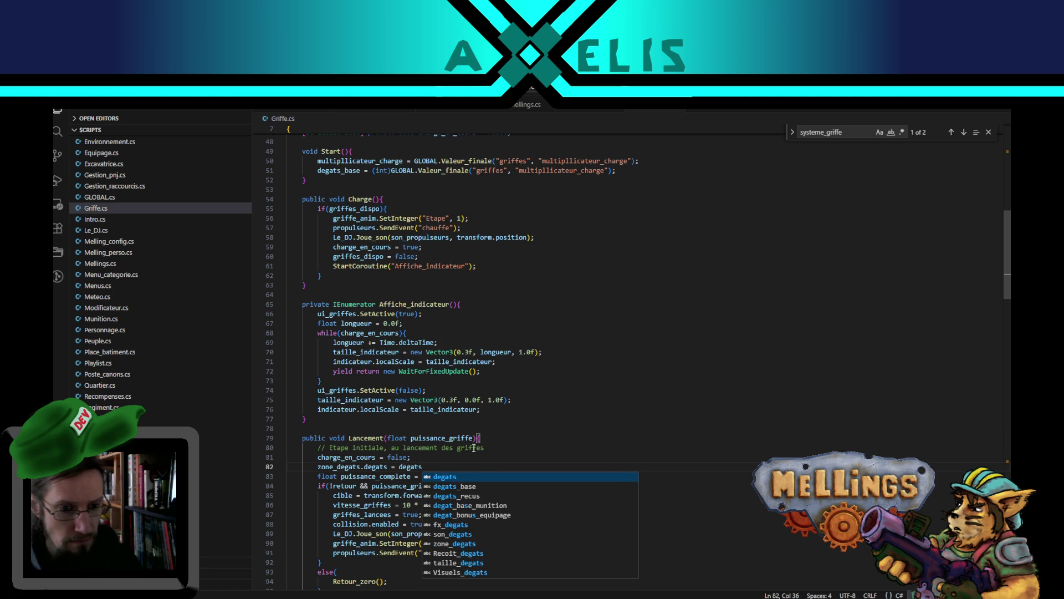
pyautogui.click(474, 486)
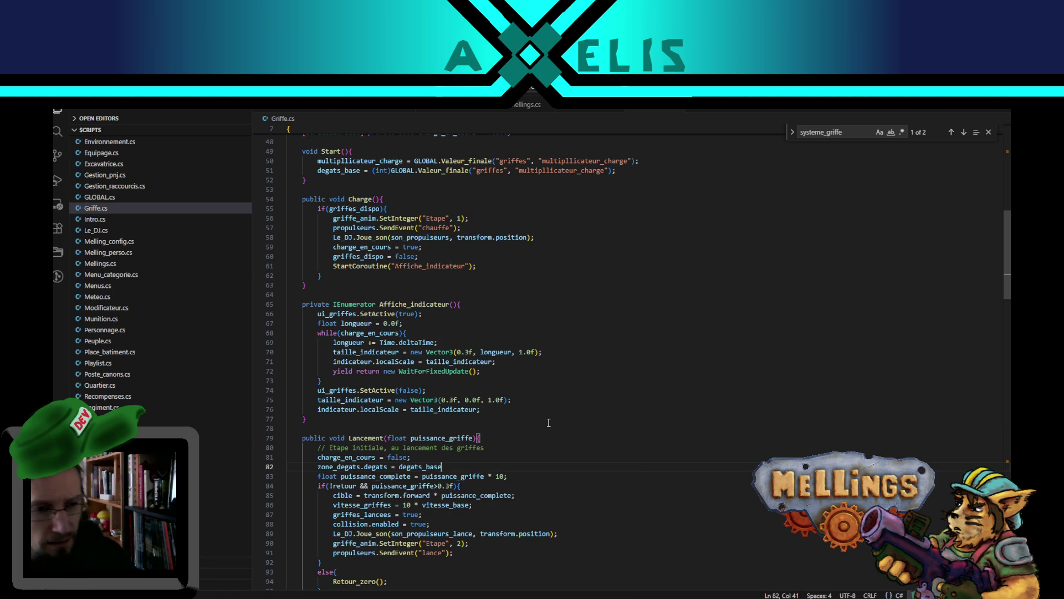
# - Complete the assignment with + puissance_griffe and a closing semicolon
pyautogui.write(' +')
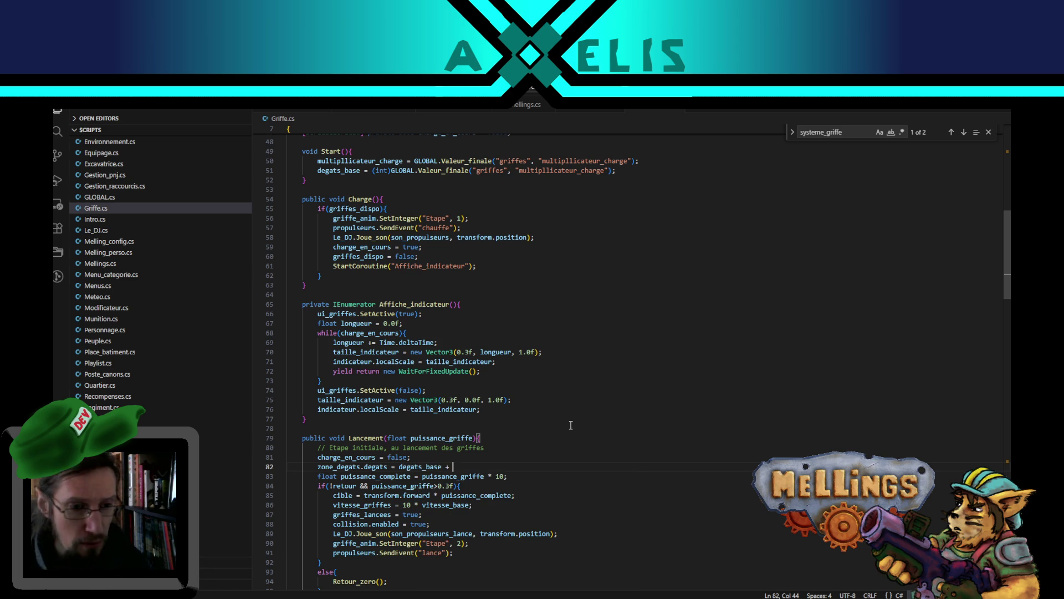
pyautogui.doubleClick(448, 438)
pyautogui.hotkey('ctrl', 'c')
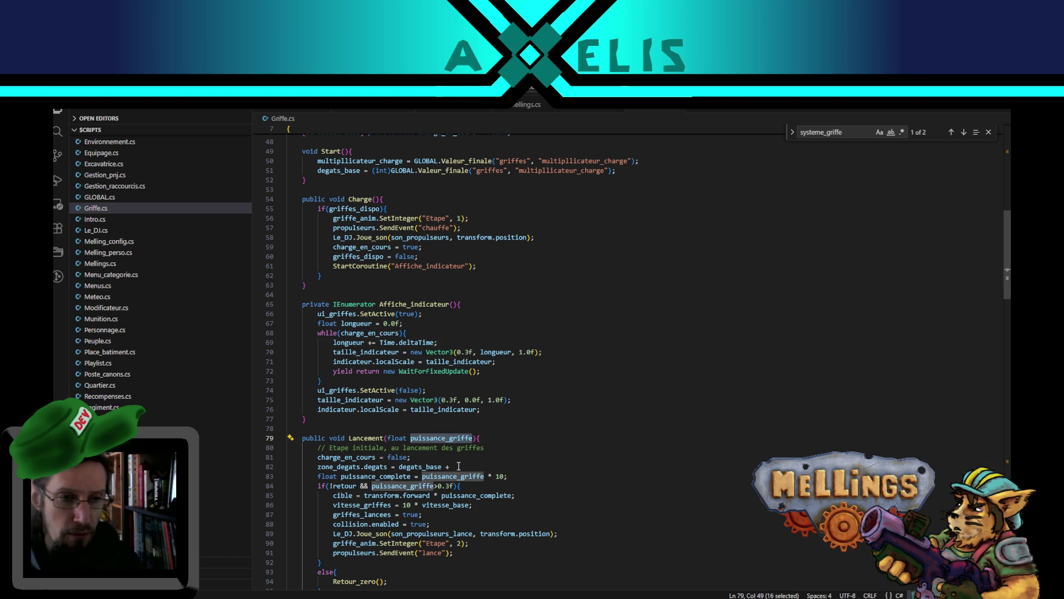
pyautogui.click(575, 465)
pyautogui.hotkey('ctrl', 'v')
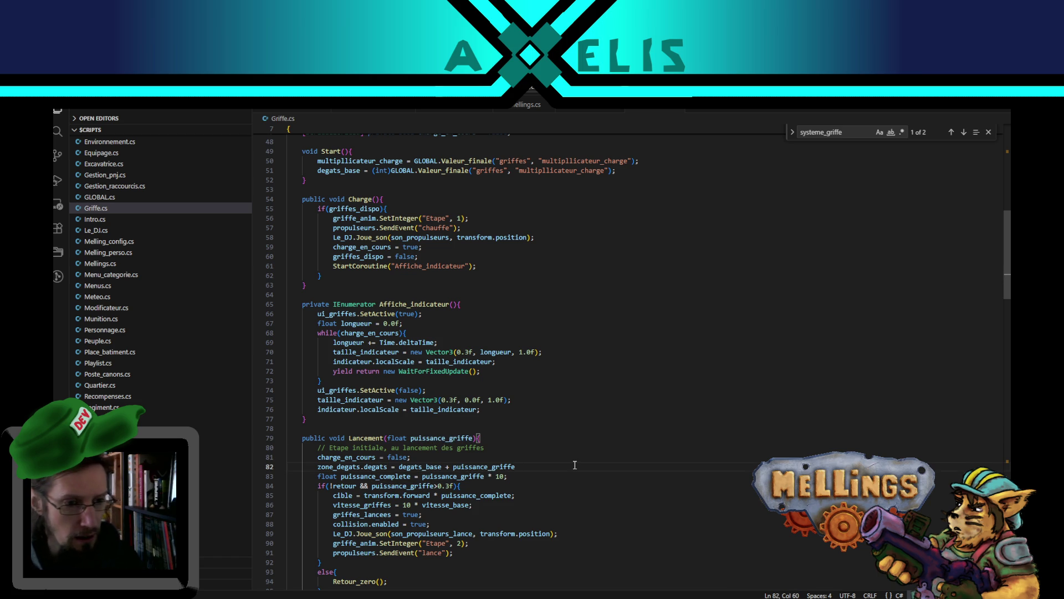
pyautogui.write(';')
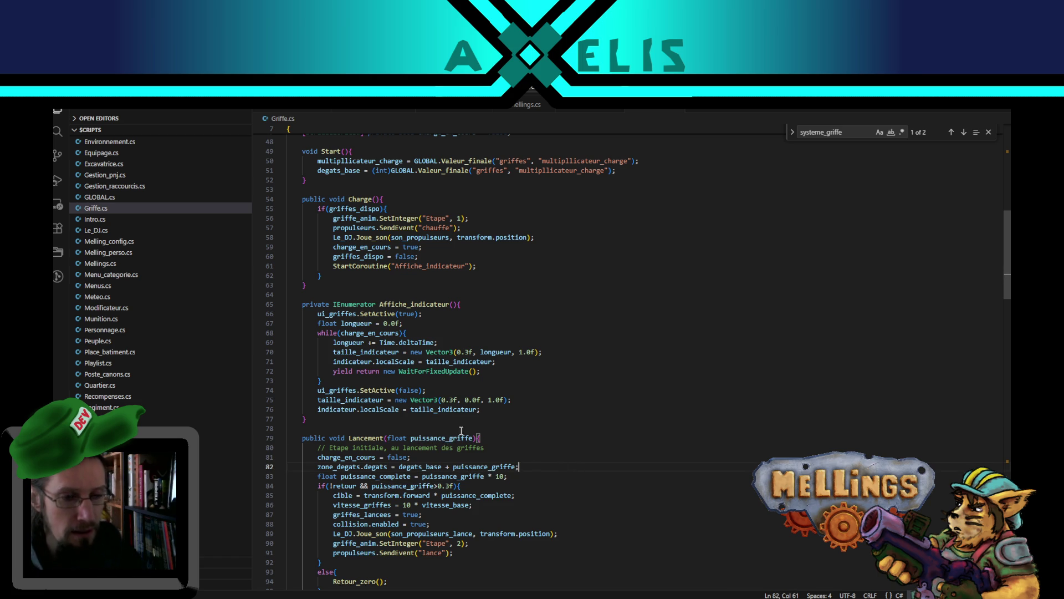
# - Wrap degats_base + puissance_griffe in parentheses on line 82
pyautogui.doubleClick(359, 468)
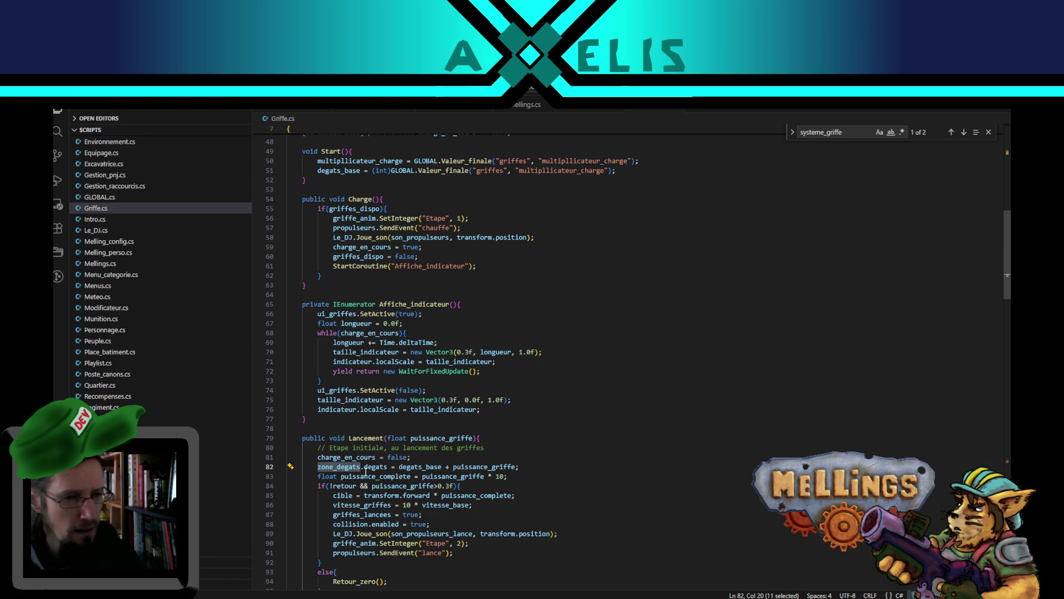
pyautogui.doubleClick(470, 467)
pyautogui.press('Left')
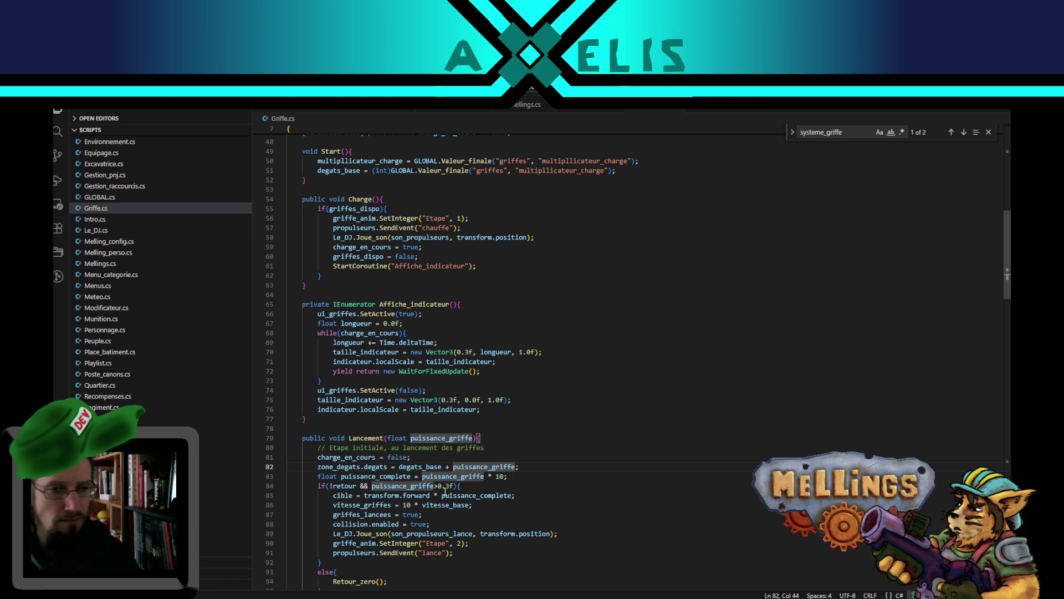
pyautogui.moveTo(399, 468); pyautogui.dragTo(515, 467)
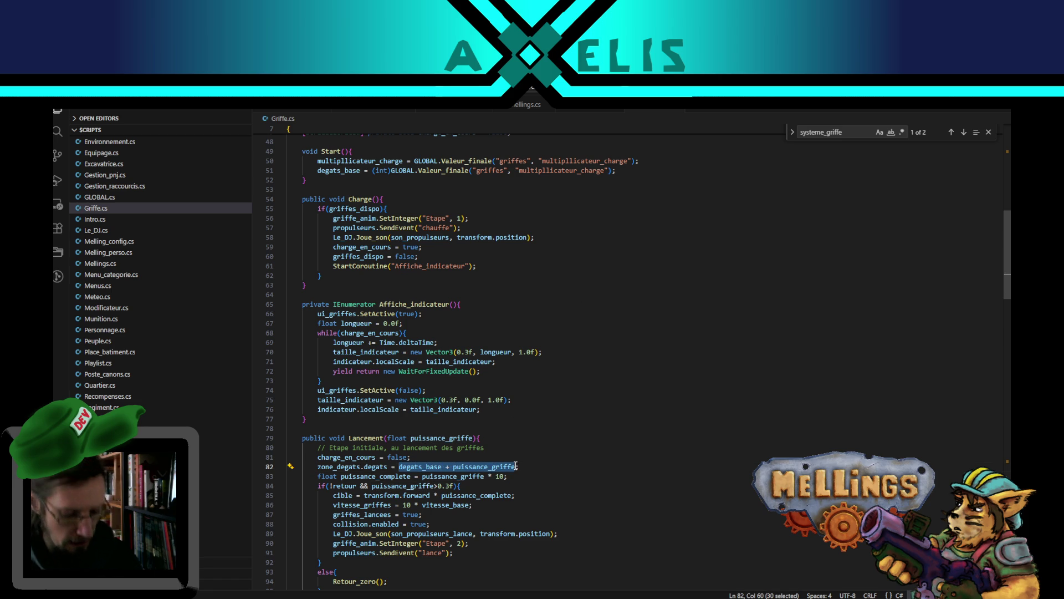
pyautogui.write('(')
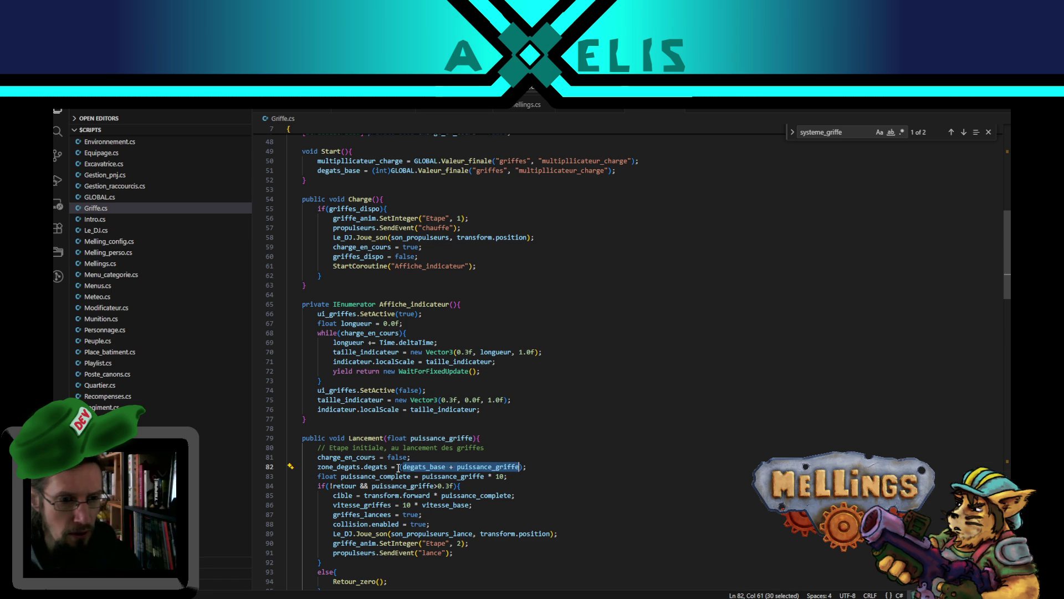
pyautogui.click(399, 468)
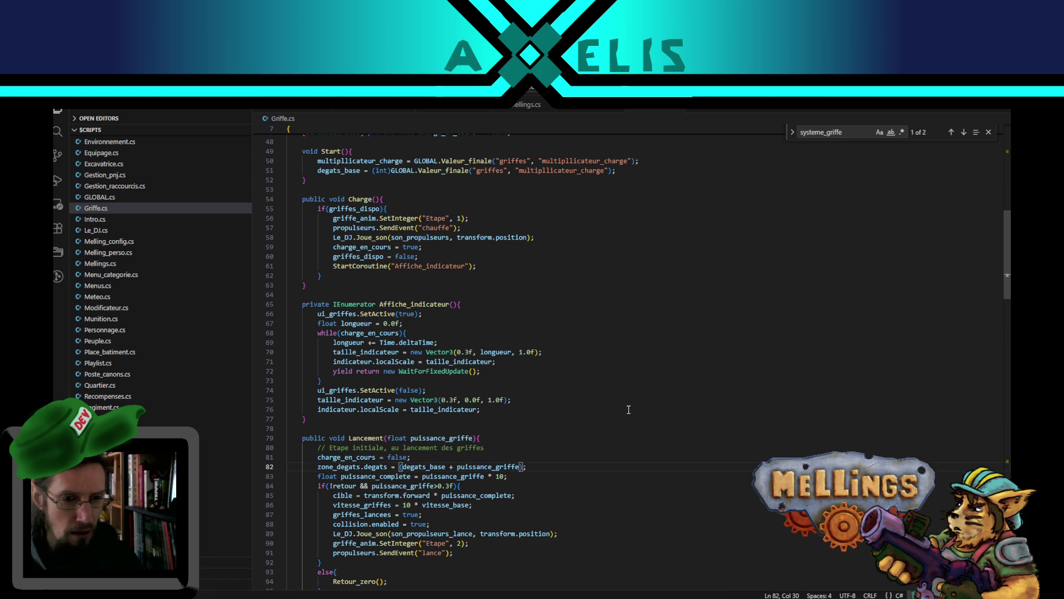